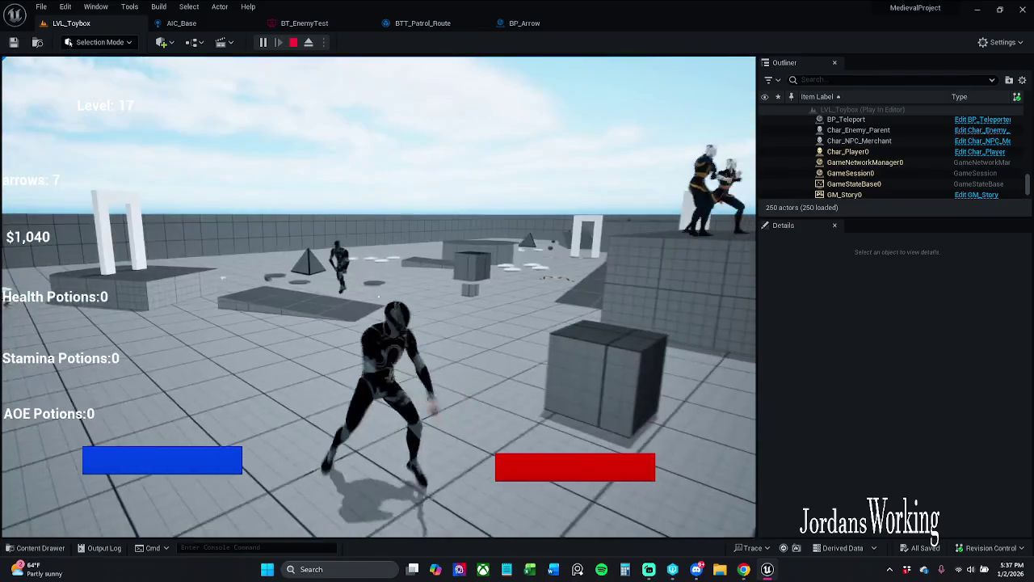
Run at the enemy, resume past the BP_Arrow breakpoint twice with perception debug shown, then stop play.
key("w")
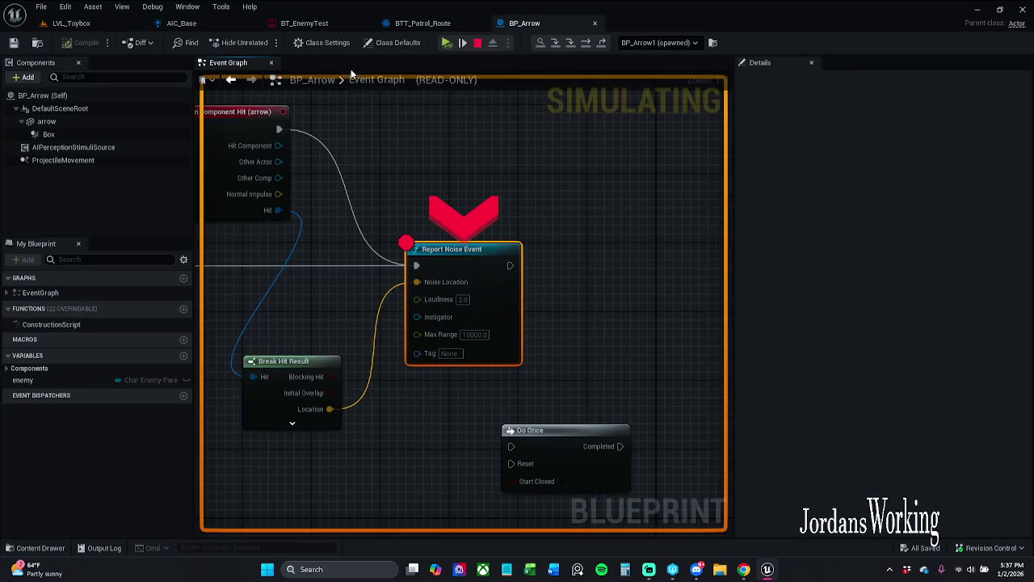
left_click(445, 43)
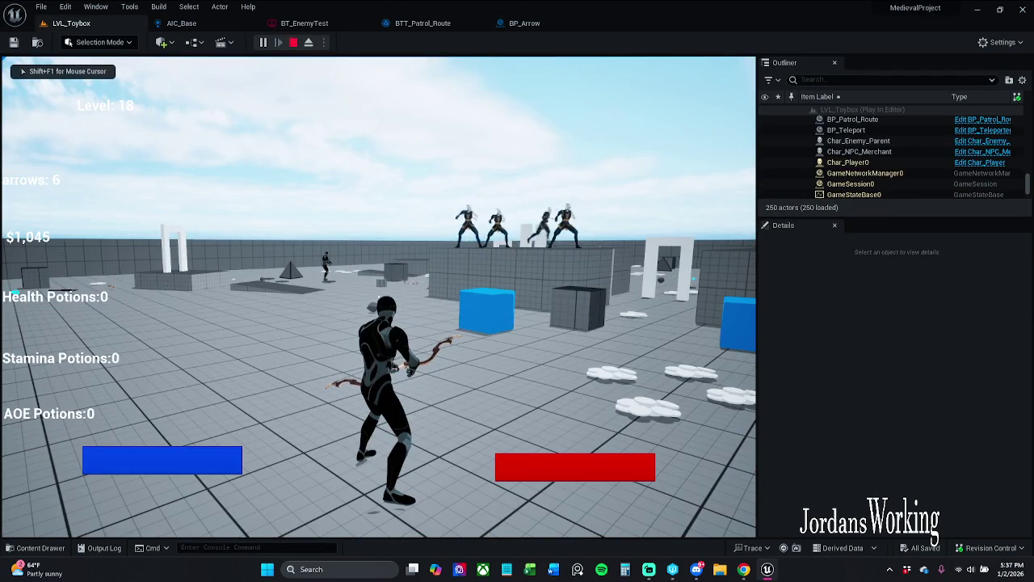
key("KP_4")
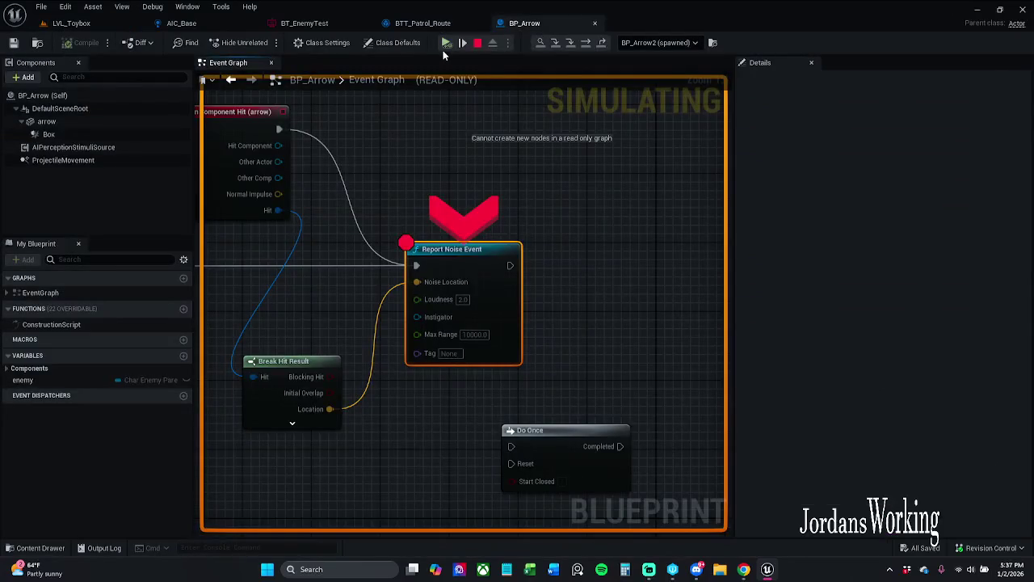
left_click(445, 43)
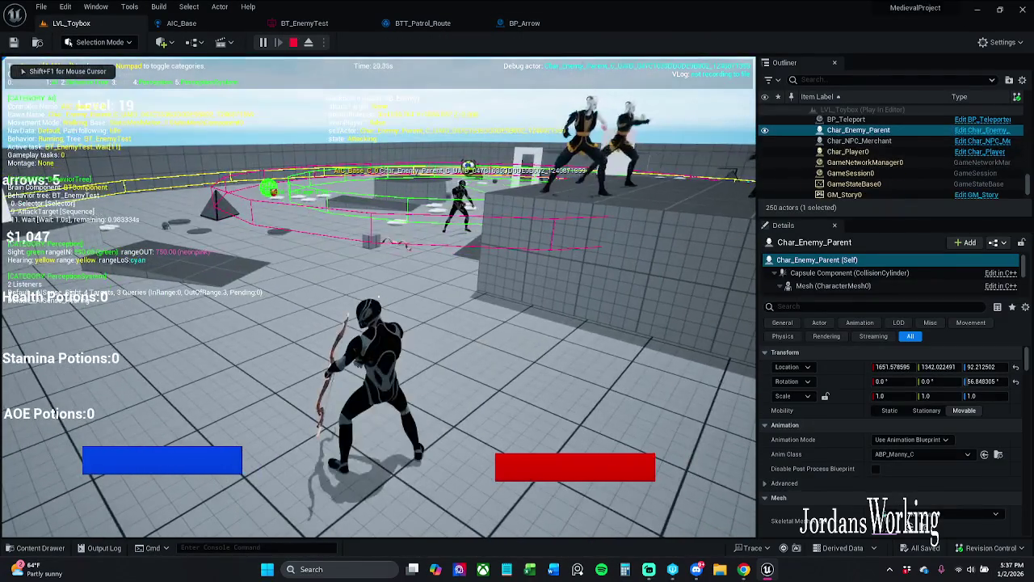
left_click(308, 42)
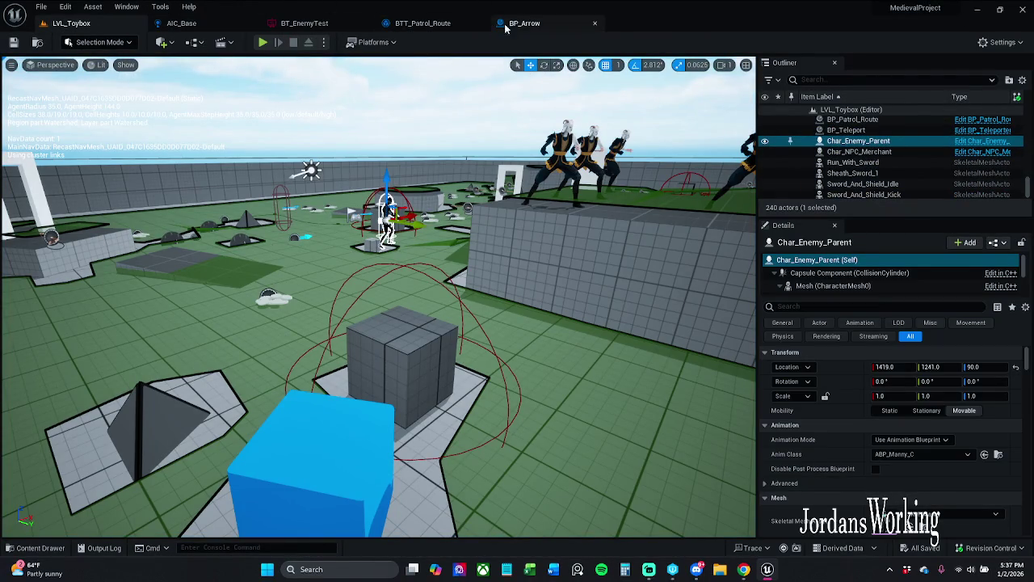
left_click(333, 25)
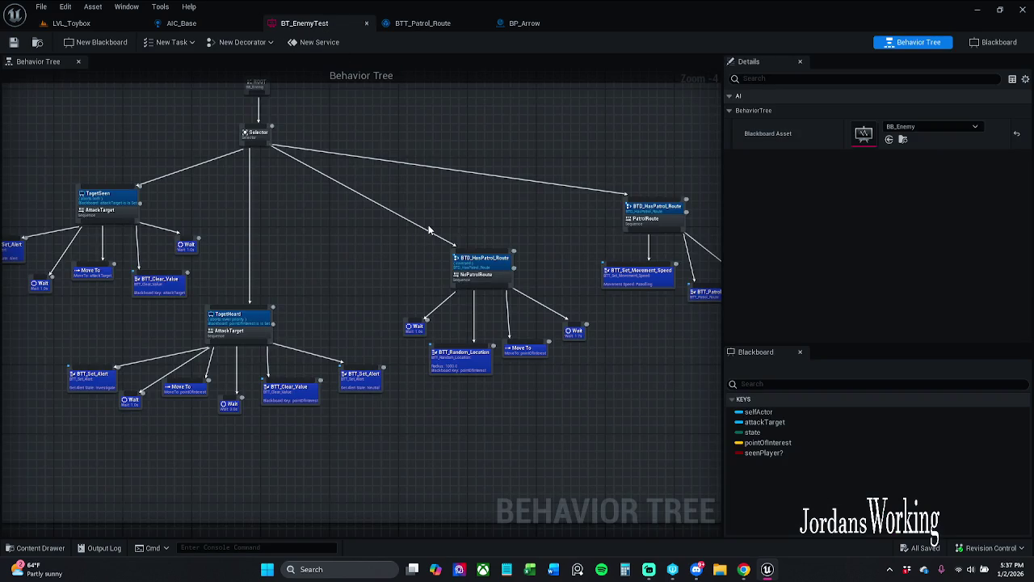
Centre the TagetHeard branch in the BT_EnemyTest behavior tree.
scroll(379, 307, "up", 5)
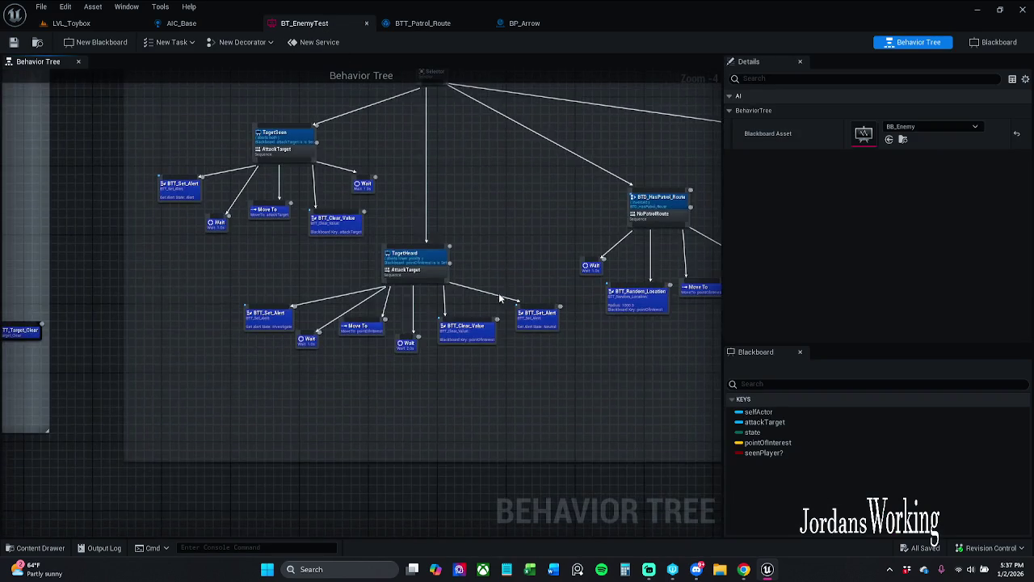
left_click_drag(483, 300, 541, 295)
scroll(540, 295, "down", 1)
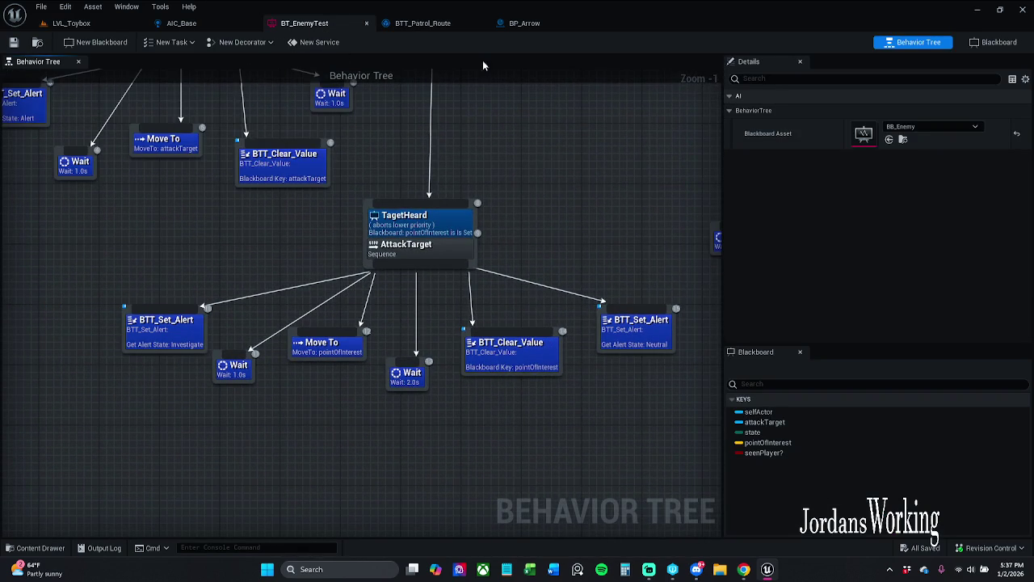
In AIC_Base, pan to the Set Value as Vector node and inspect AIPerception's sense configs.
left_click(181, 23)
left_click_drag(556, 224, 753, 233)
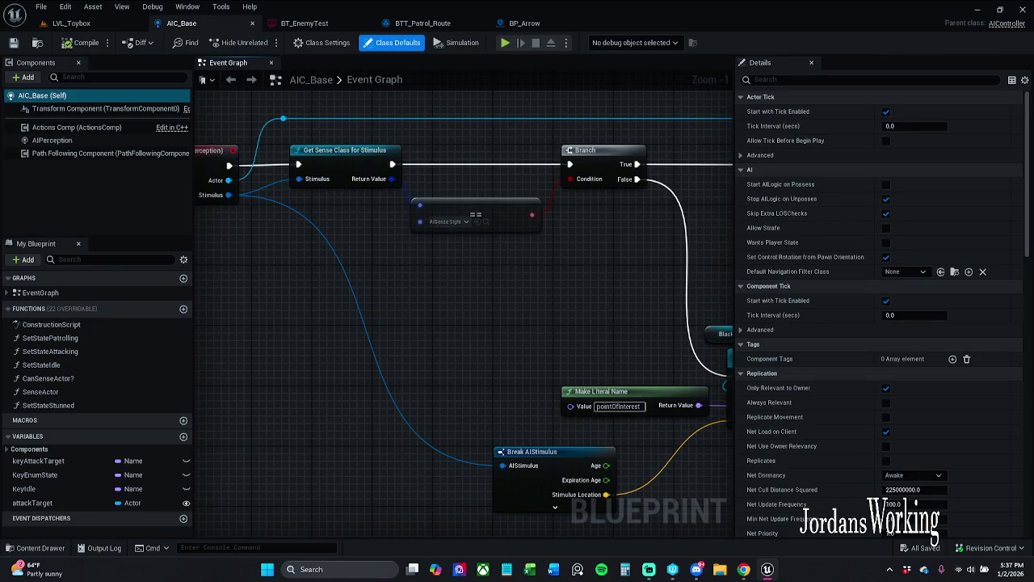
mouse_move(339, 244)
left_mouse_down()
mouse_move(506, 244)
mouse_move(448, 235)
left_mouse_up()
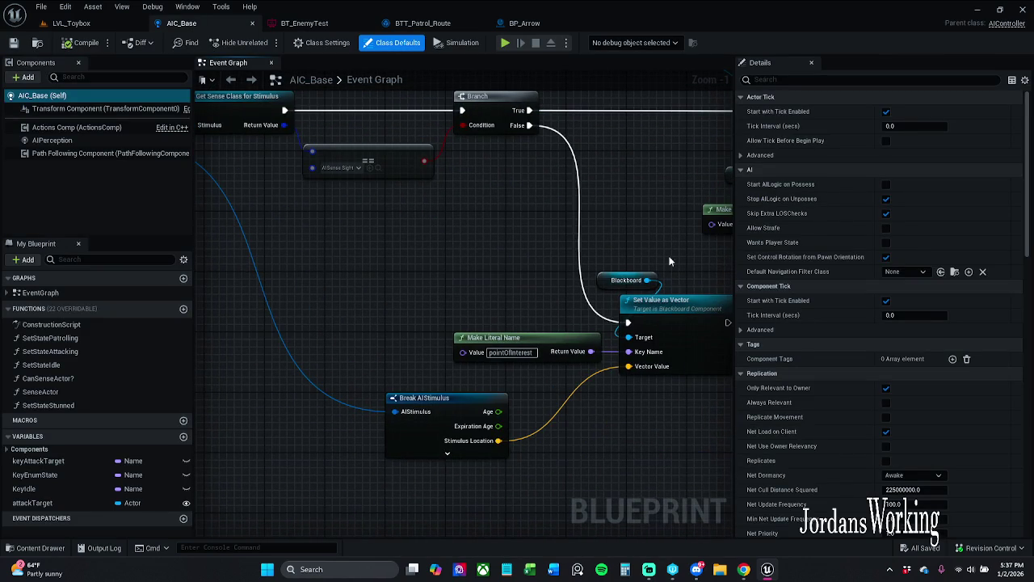
left_click(56, 140)
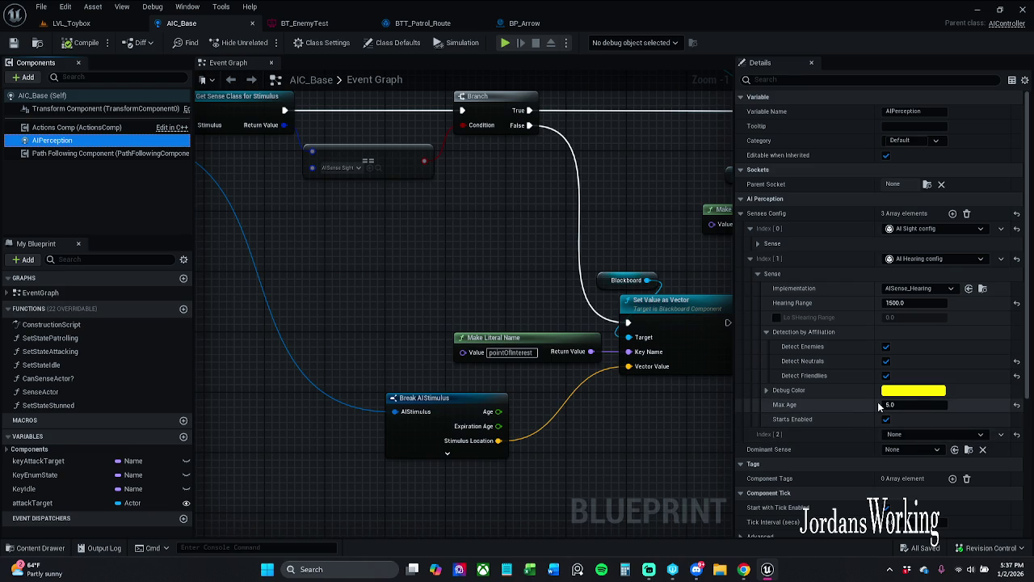
left_click(950, 273)
Expand the hearing sense properties and view the sense config type list.
left_click(955, 260)
left_click(921, 298)
left_click(933, 261)
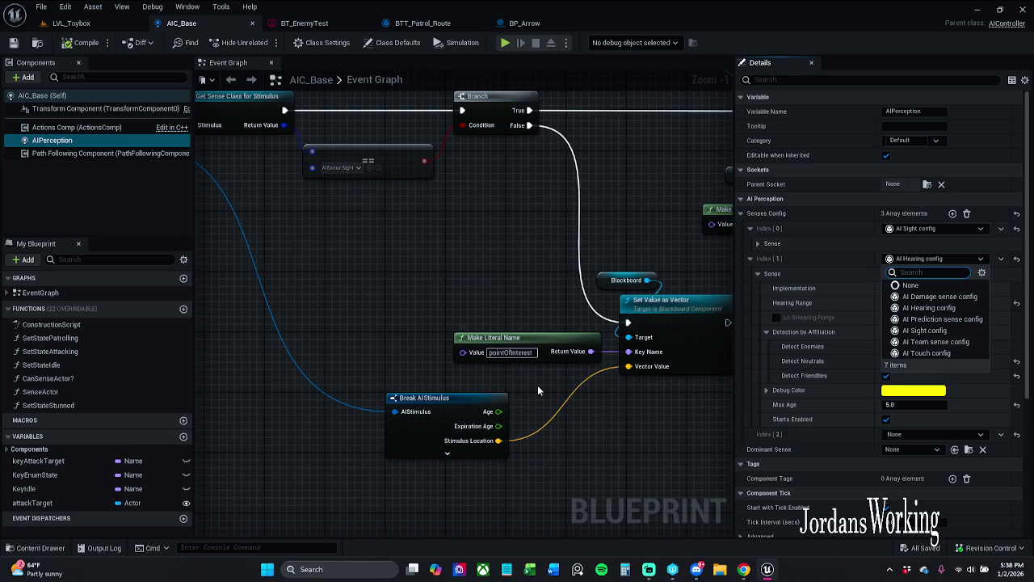
Copy the BB_Enemy pointOfInterest key name into AIC_Base's Make Literal Name value.
left_click(328, 22)
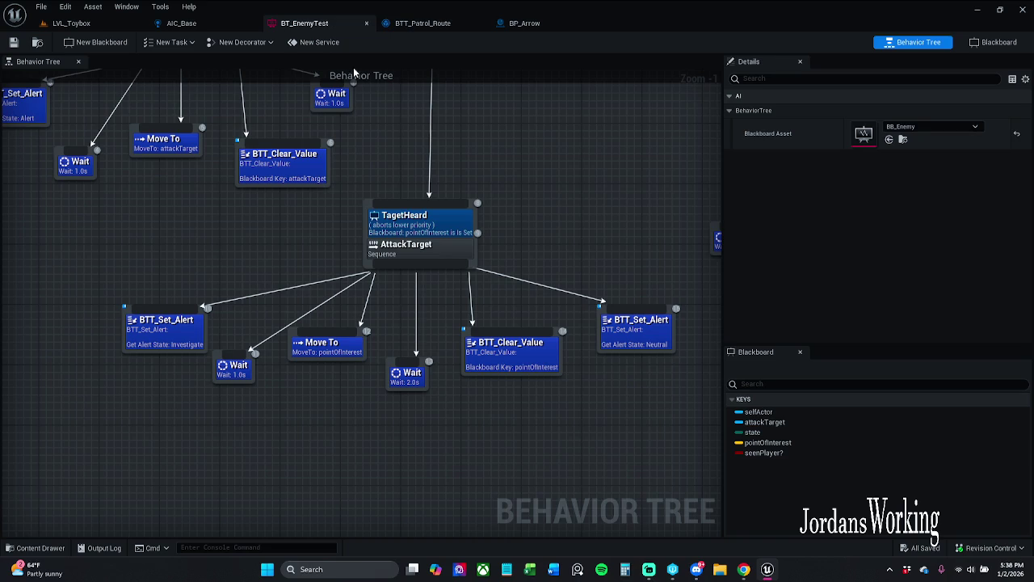
left_click(999, 42)
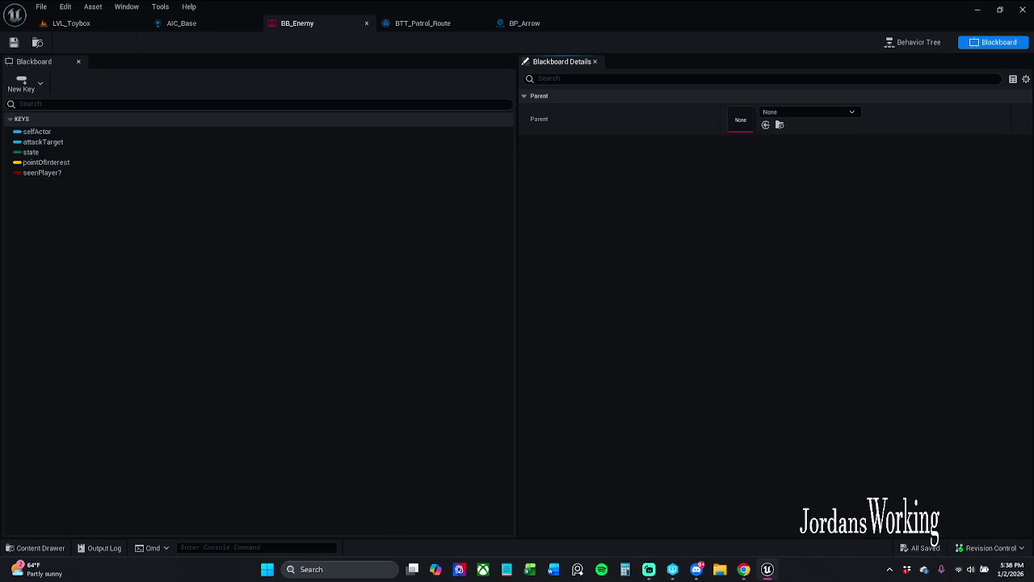
left_click(61, 162)
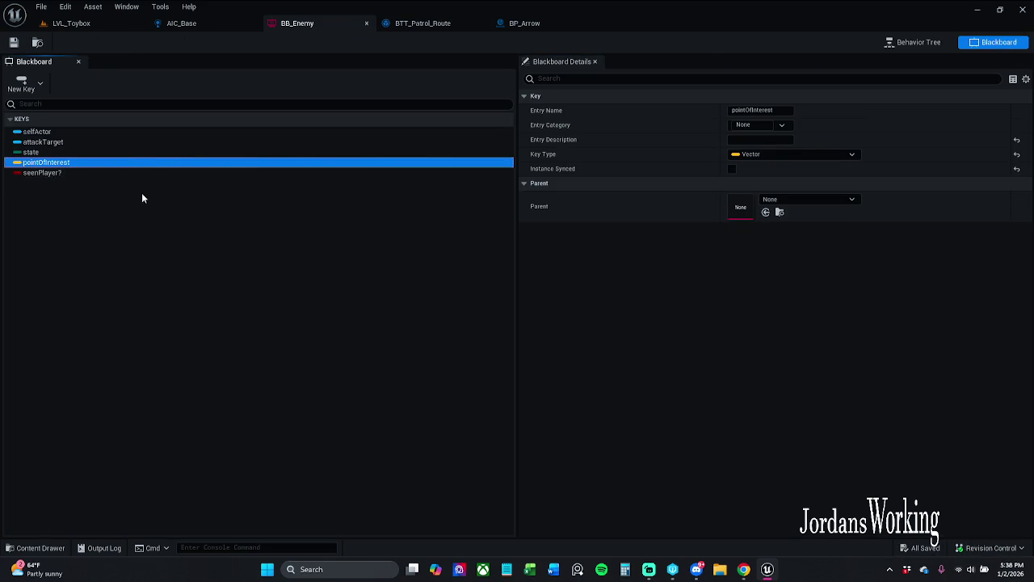
key("F2")
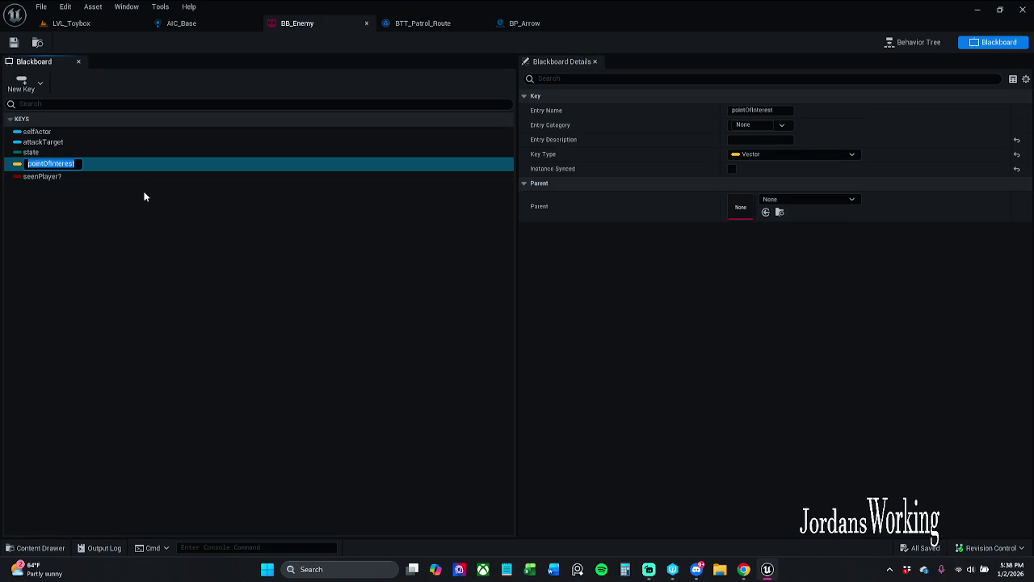
left_click(184, 23)
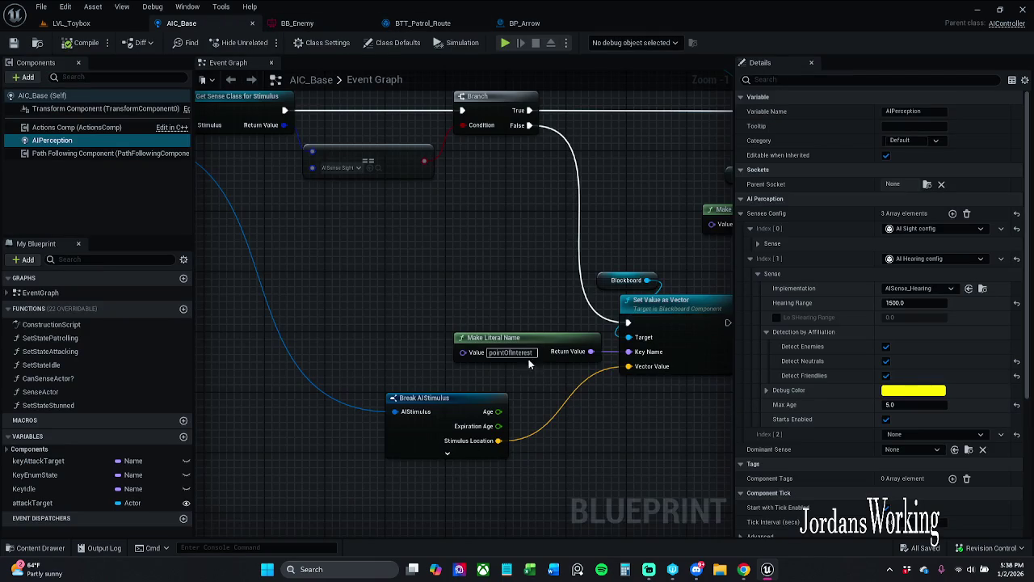
left_click(542, 432)
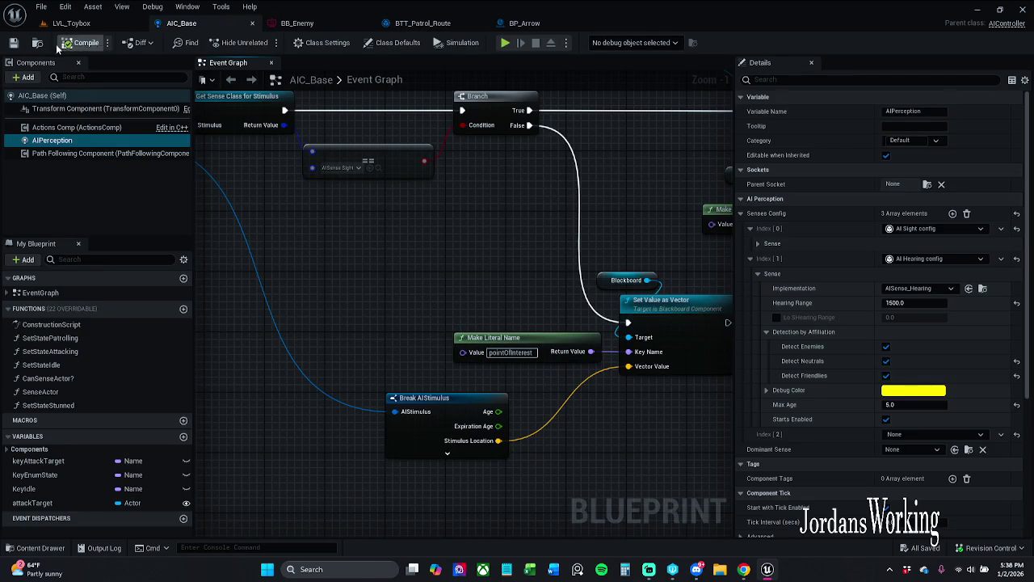
Save AIC_Base, checking it out, and start a play test of LVL_Toybox.
left_click(13, 42)
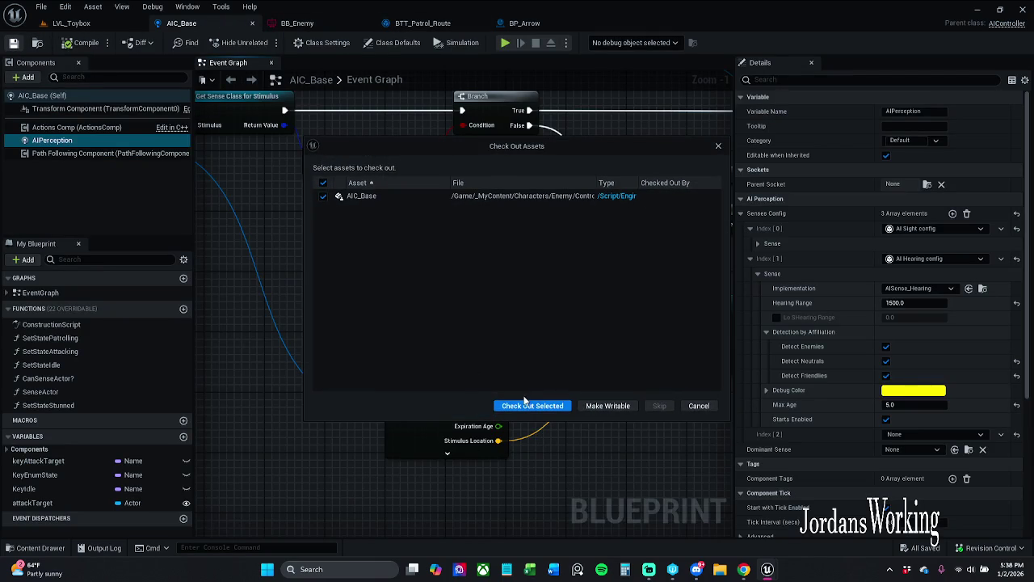
left_click(527, 404)
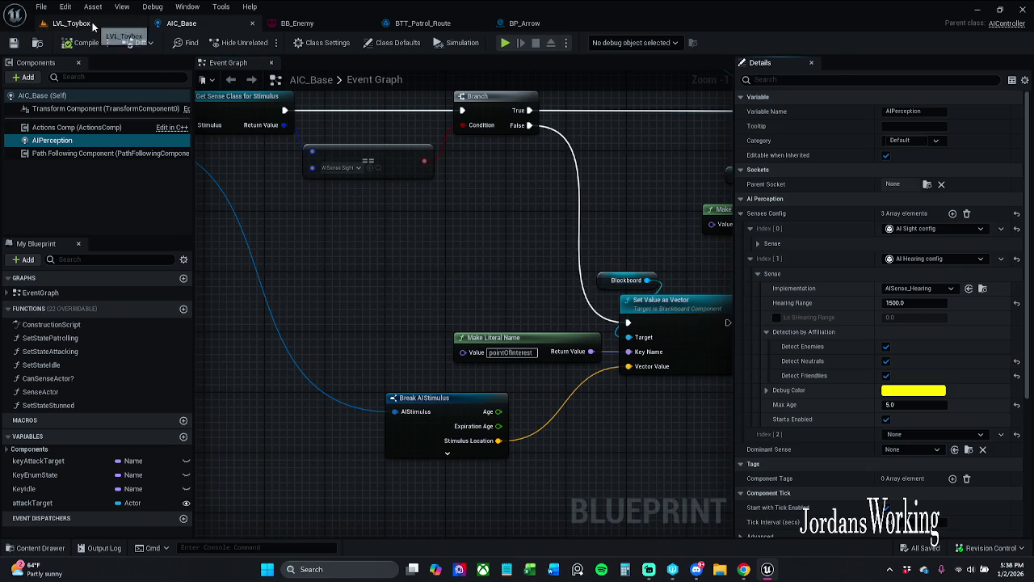
left_click(93, 24)
left_click(262, 46)
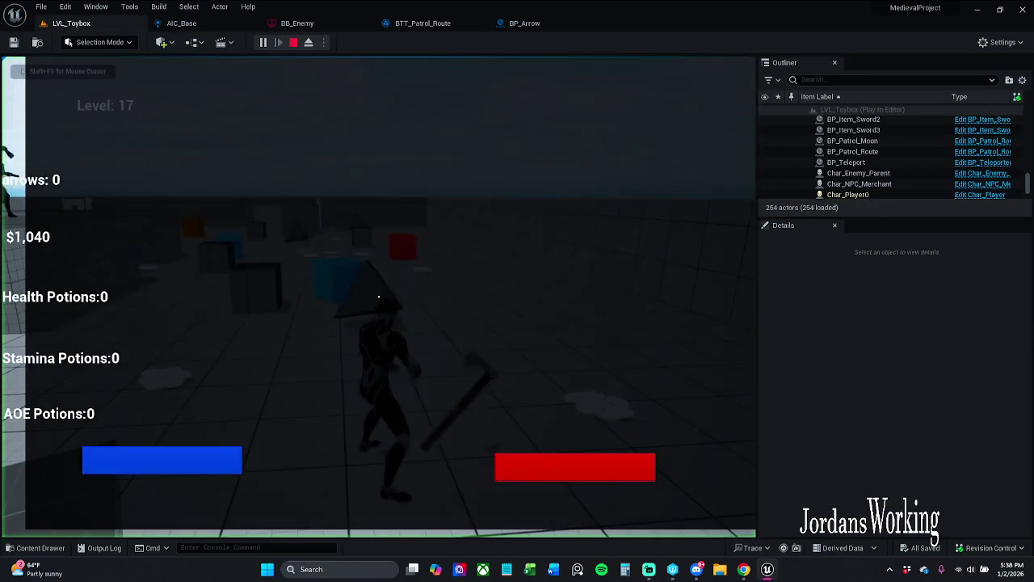
Enable the AI debugger, run toward the enemies and resume past the arrow breakpoint.
key("apostrophe")
key("w")
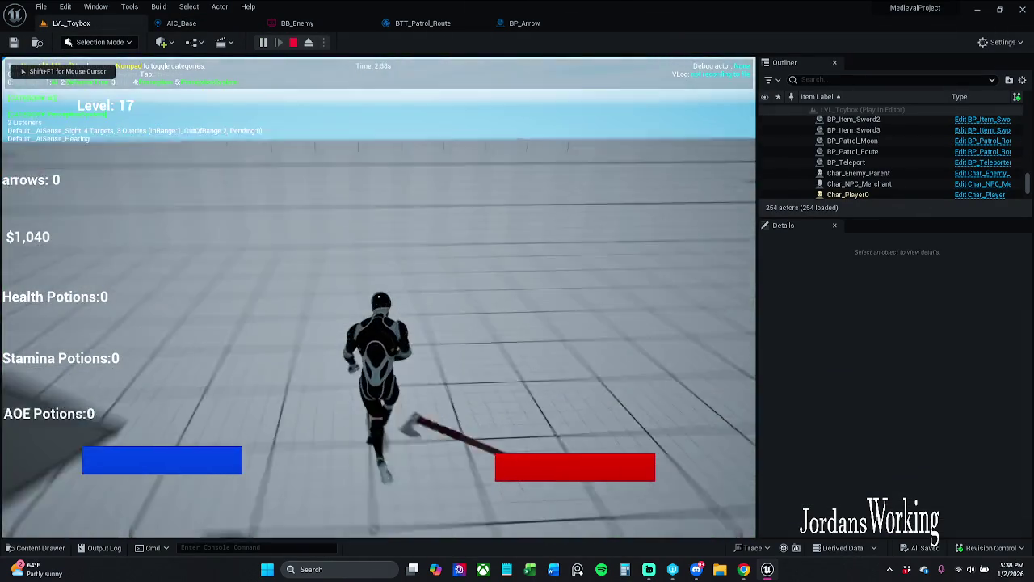
key("w")
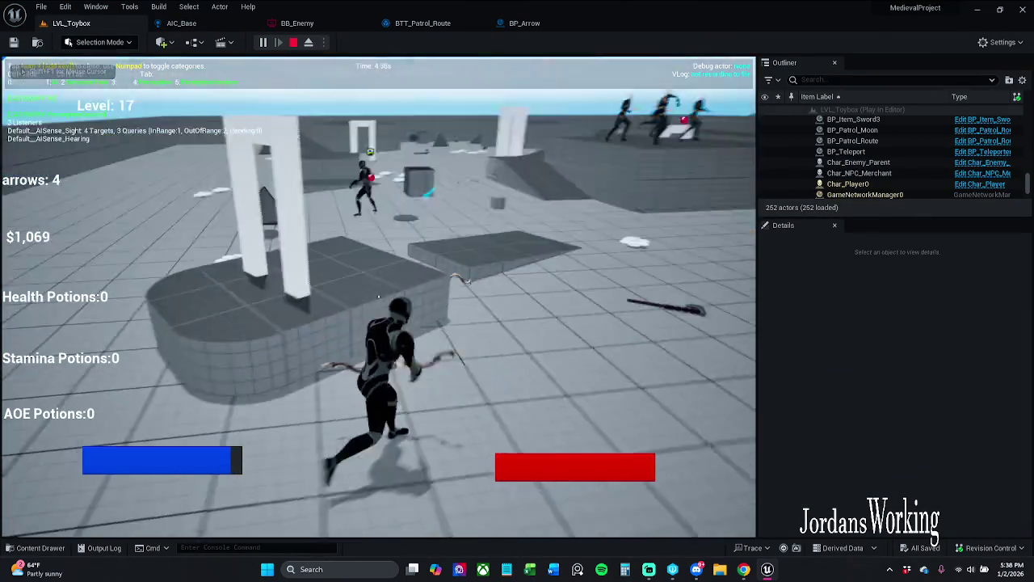
key("w")
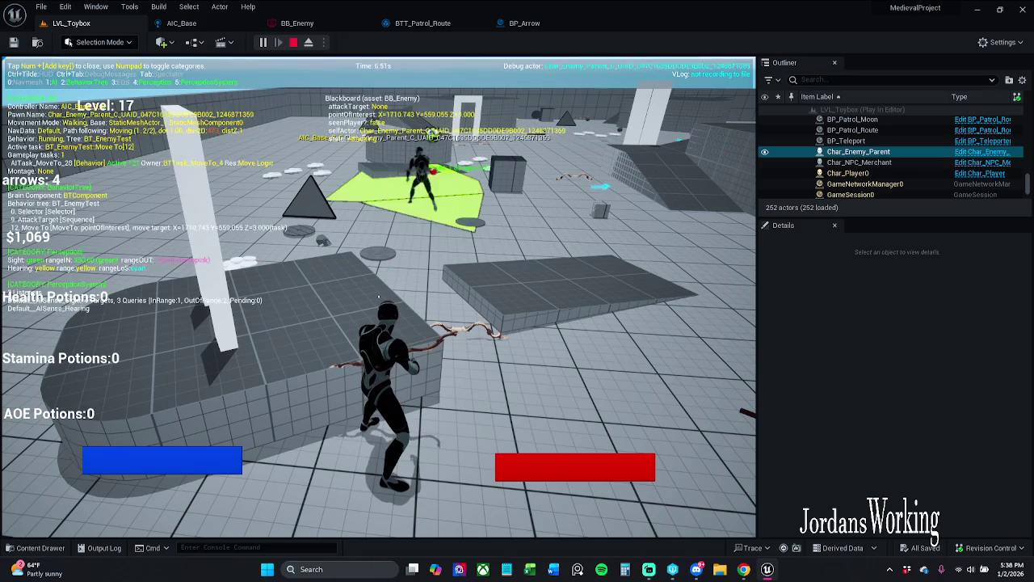
key("w")
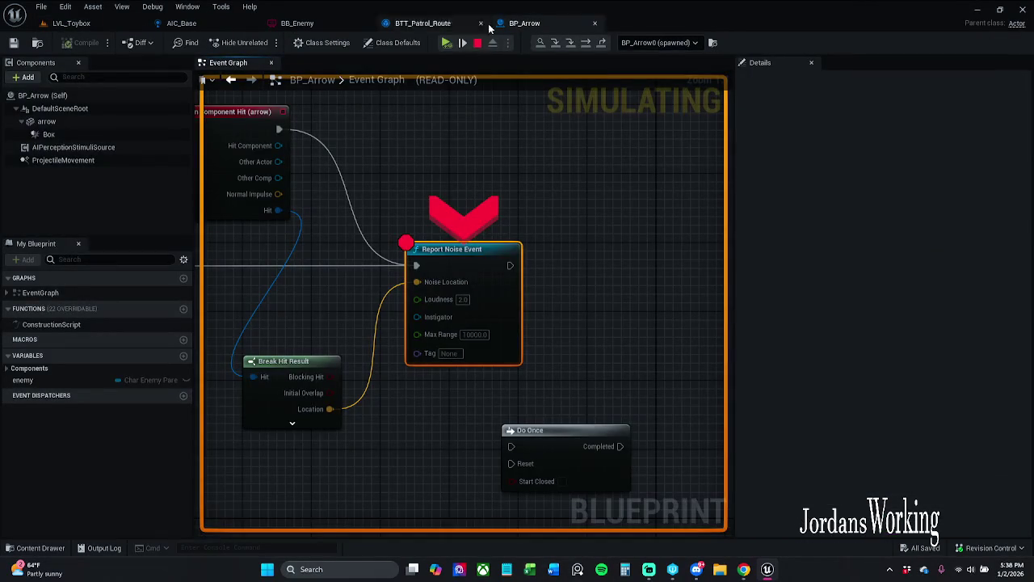
left_click(448, 42)
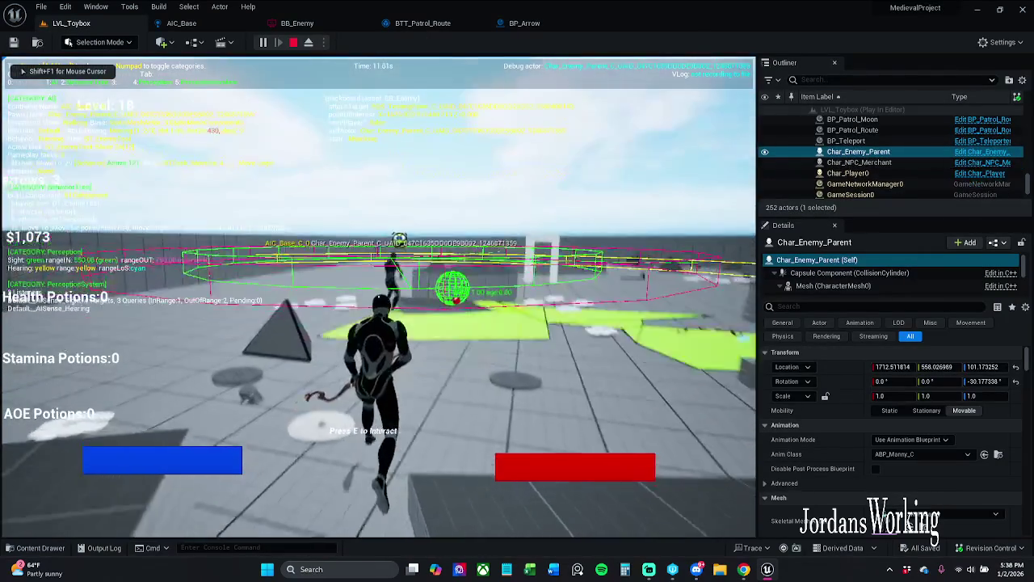
Run on toward the blue cube past another breakpoint, then exit play with Esc.
key("w")
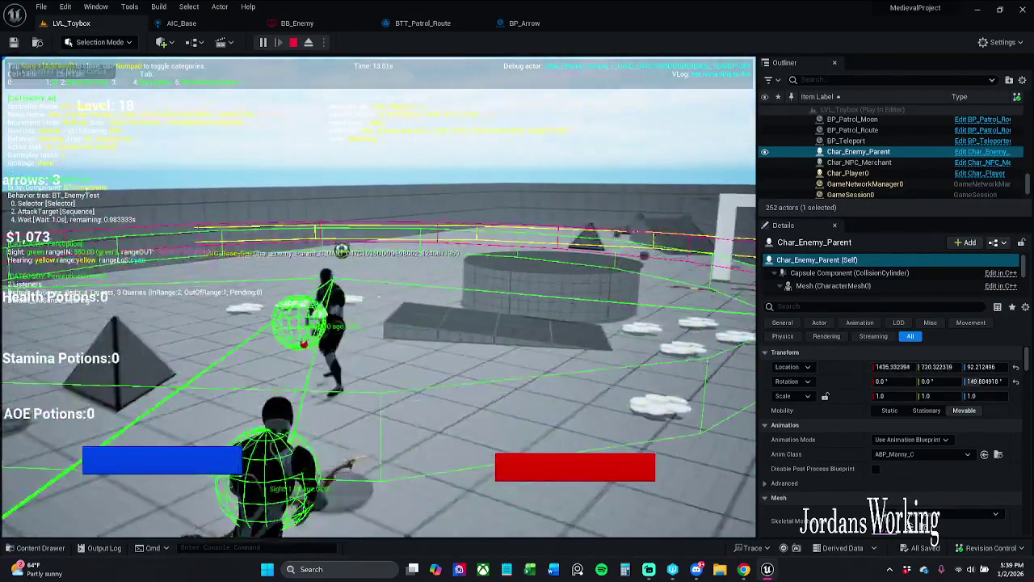
key("w")
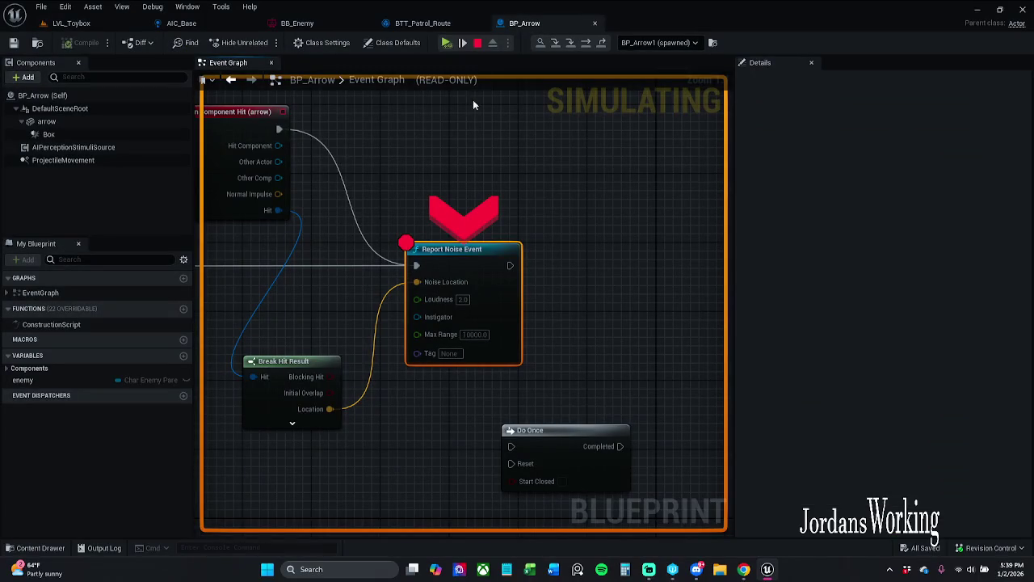
left_click(447, 43)
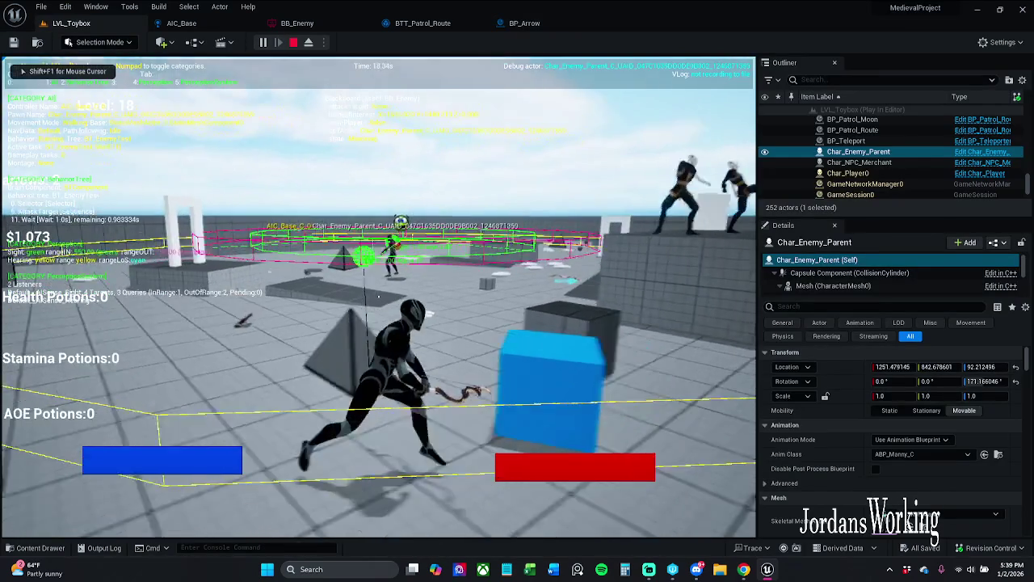
key("w")
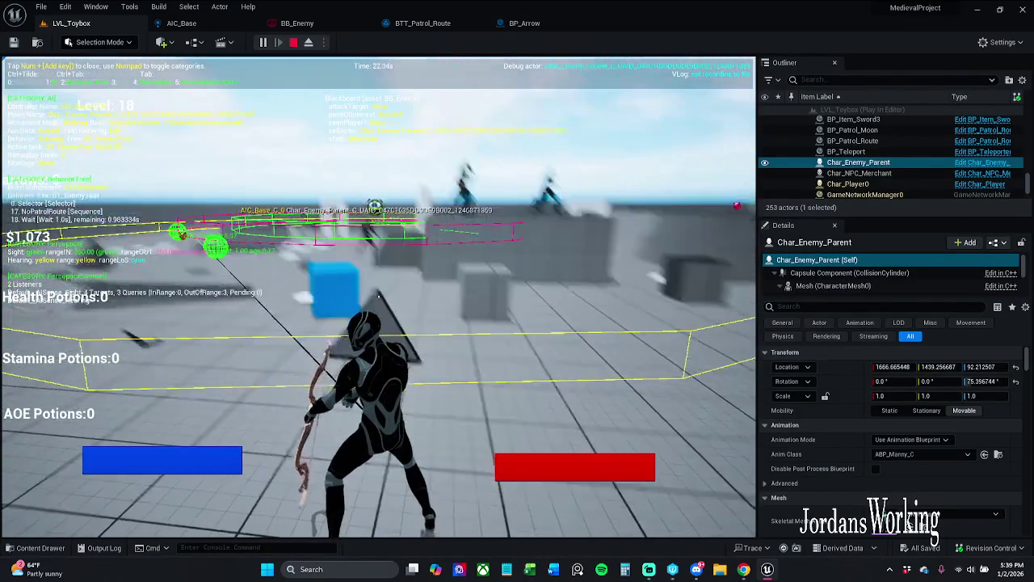
key("w")
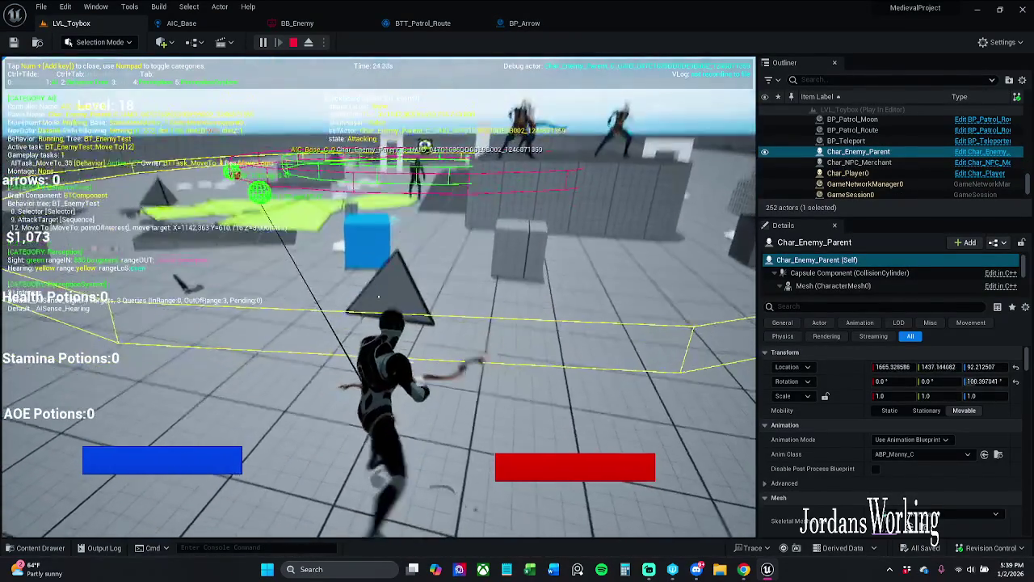
key("w")
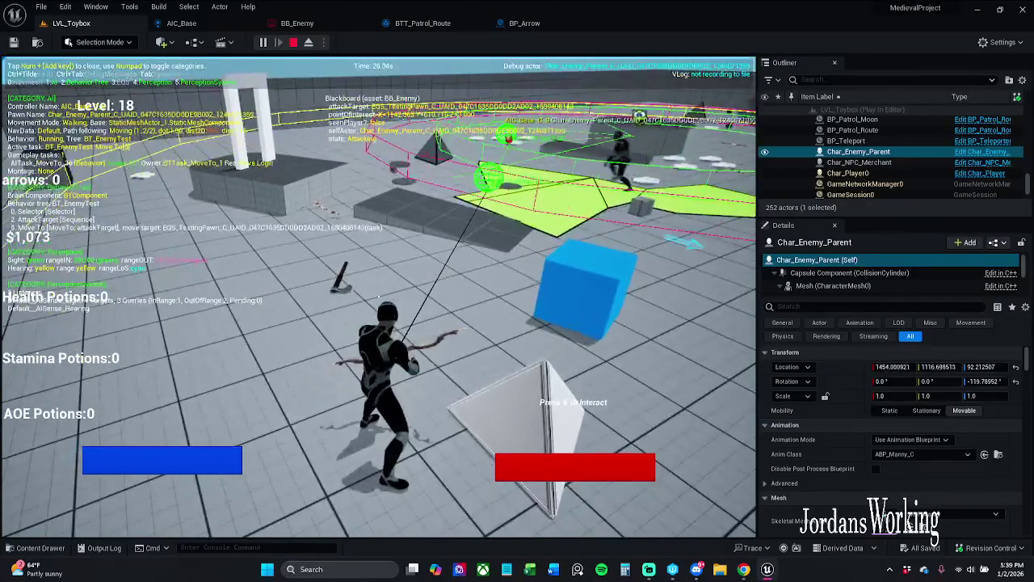
key("Escape")
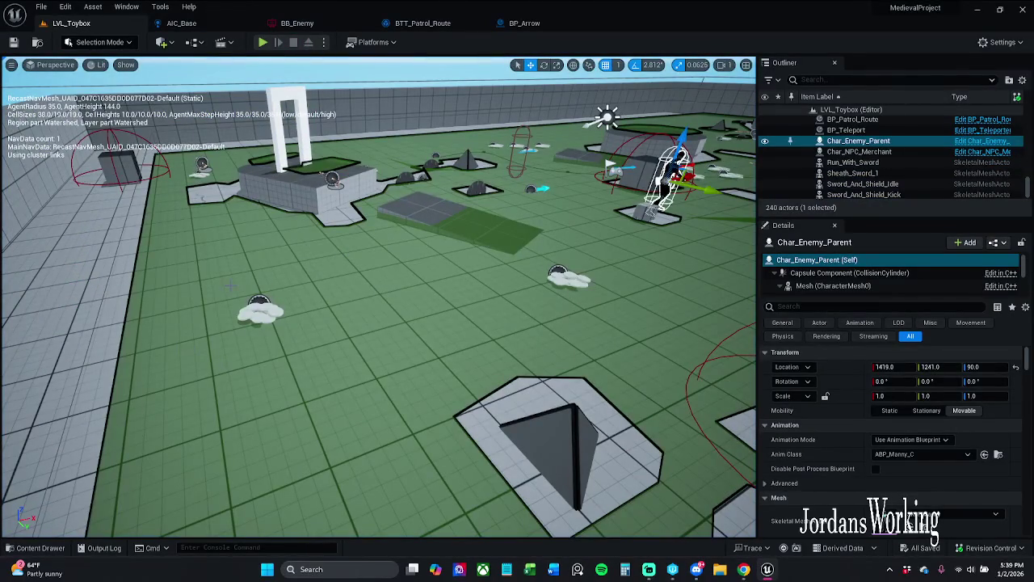
Browse the Enemy/BehaviorTree folder in the Content Drawer.
left_click(32, 548)
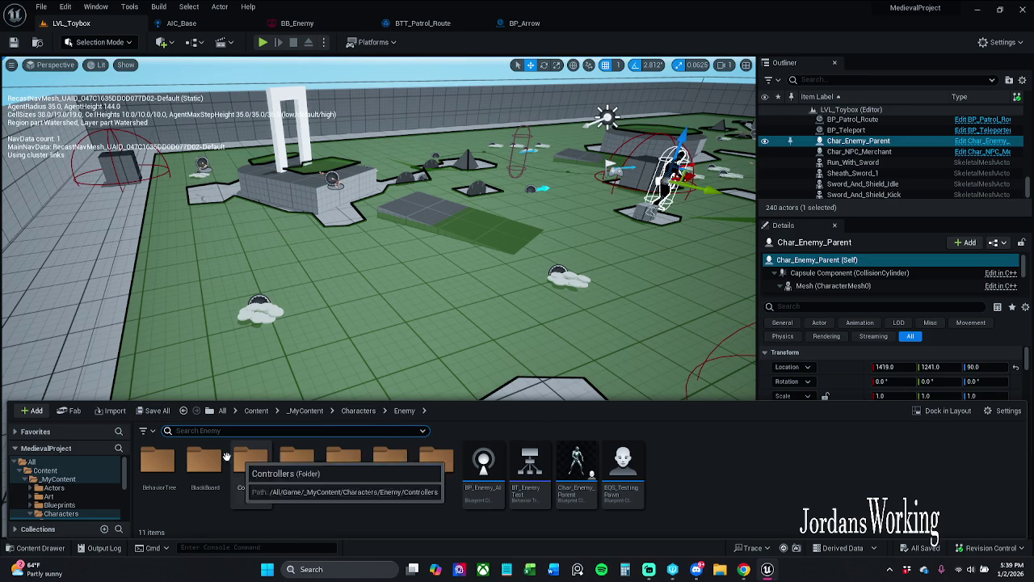
left_click(162, 474)
double_click(164, 475)
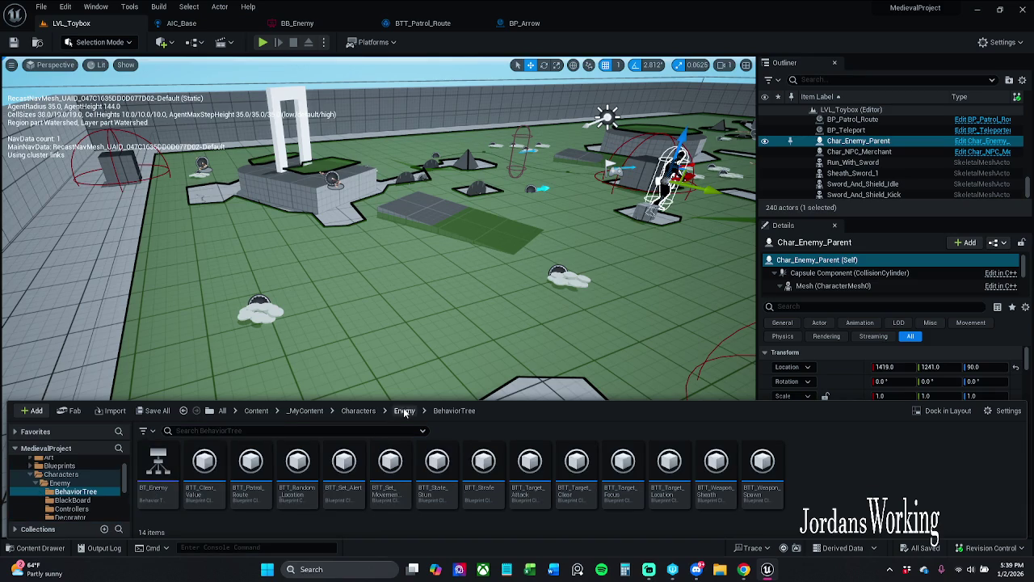
left_click(404, 410)
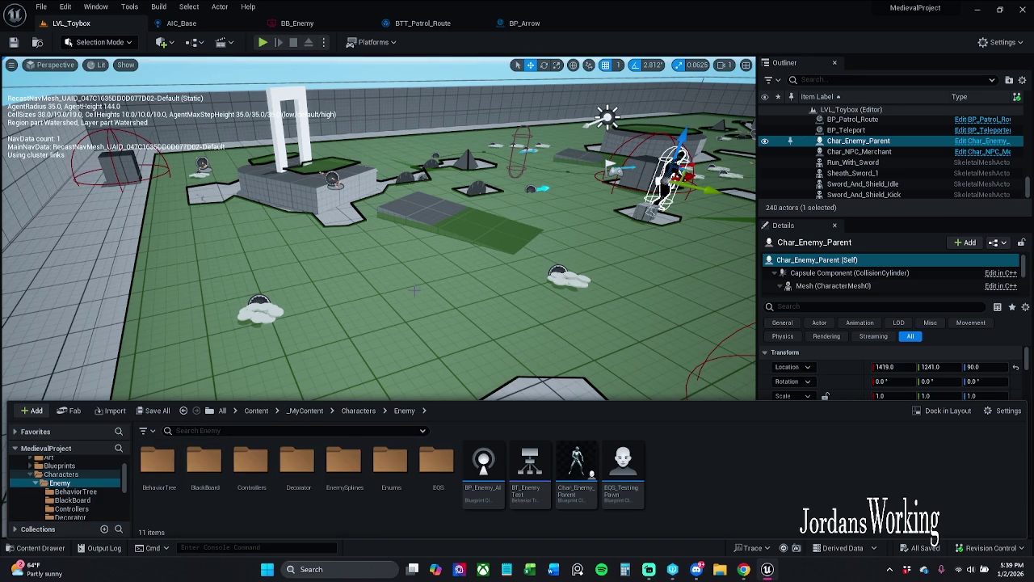
left_click_drag(443, 288, 534, 289)
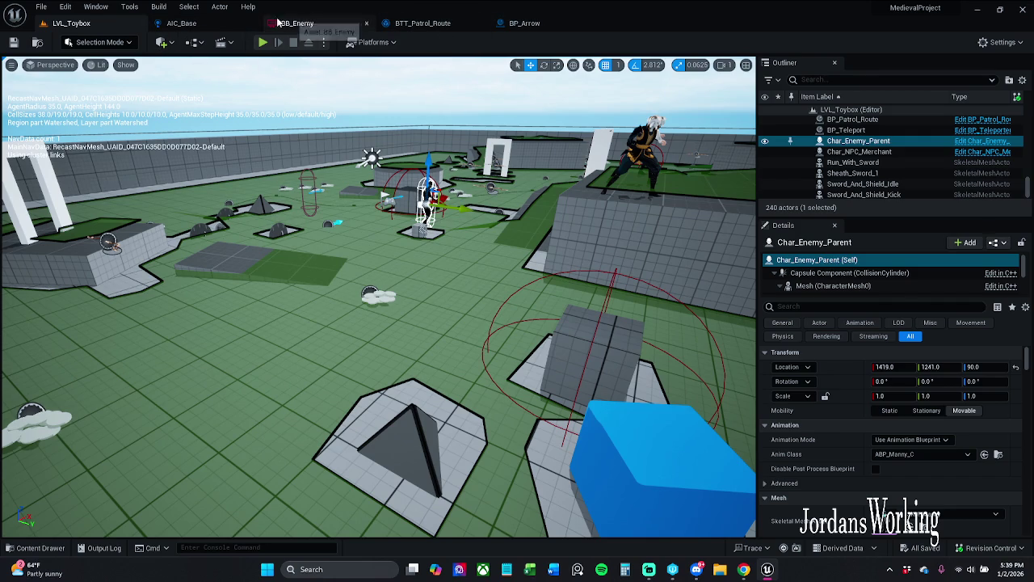
Close the BTT_Patrol_Route tab and show BT_EnemyTest's behavior tree graph.
left_click(212, 22)
mouse_move(406, 249)
left_mouse_down()
mouse_move(404, 281)
mouse_move(344, 256)
mouse_move(289, 270)
left_mouse_up()
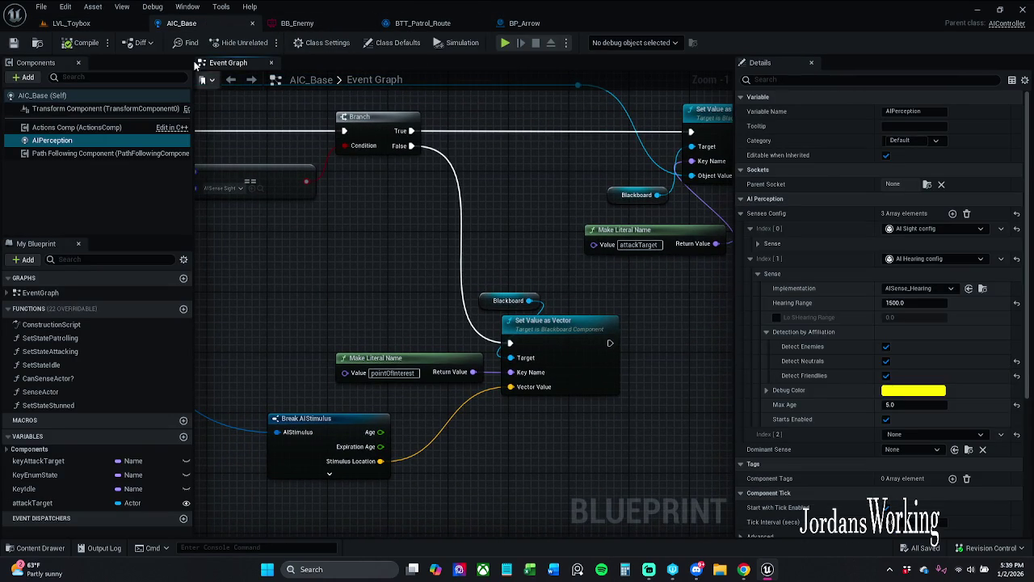
left_click(104, 27)
left_click(452, 24)
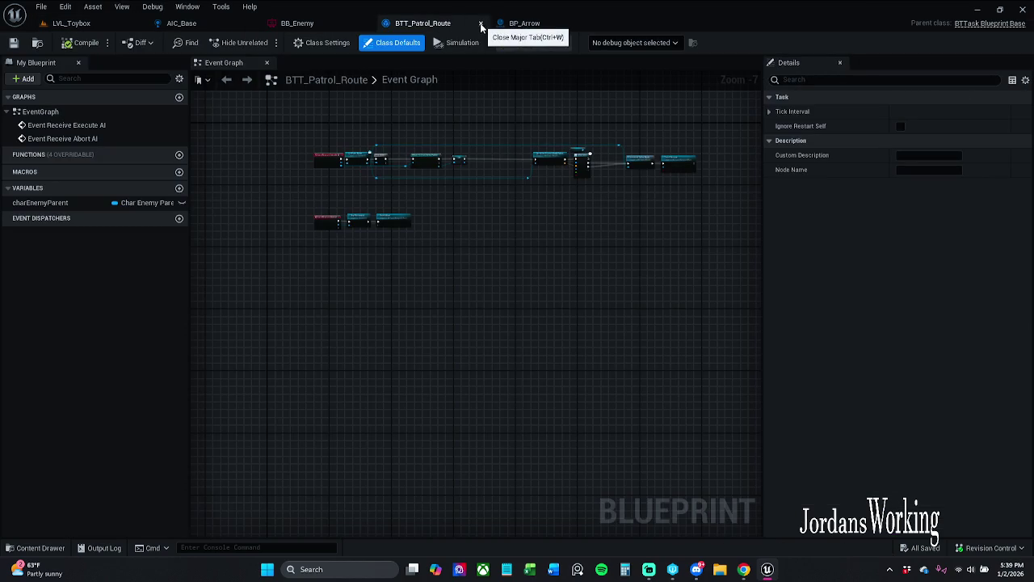
left_click(481, 23)
left_click(190, 22)
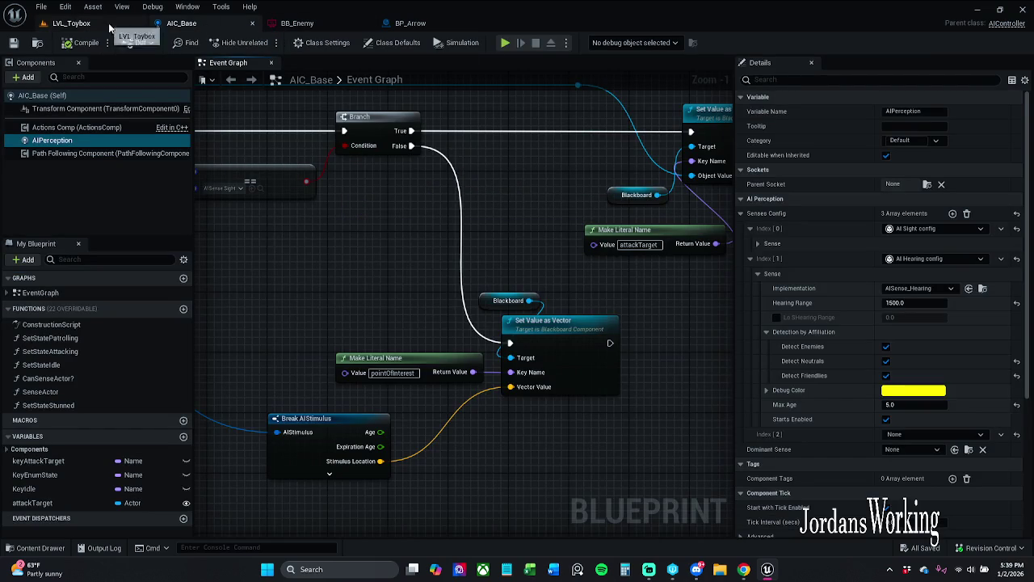
left_click(298, 23)
left_click(940, 42)
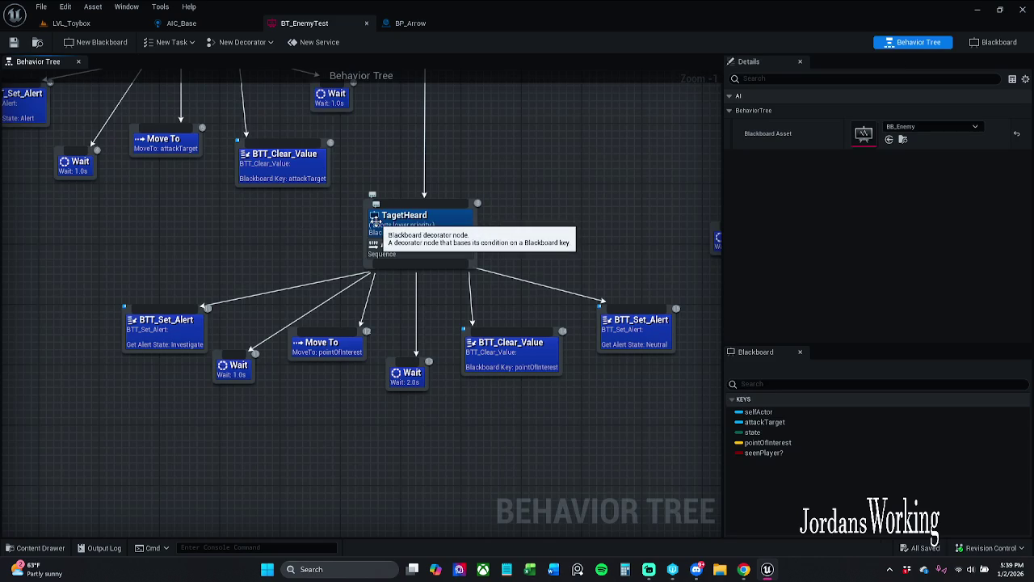
Marquee-select the TagetSeen branch and move it slightly up and left.
mouse_move(283, 238)
left_mouse_down()
mouse_move(261, 251)
mouse_move(339, 302)
mouse_move(317, 330)
left_mouse_up()
scroll(339, 302, "down", 1)
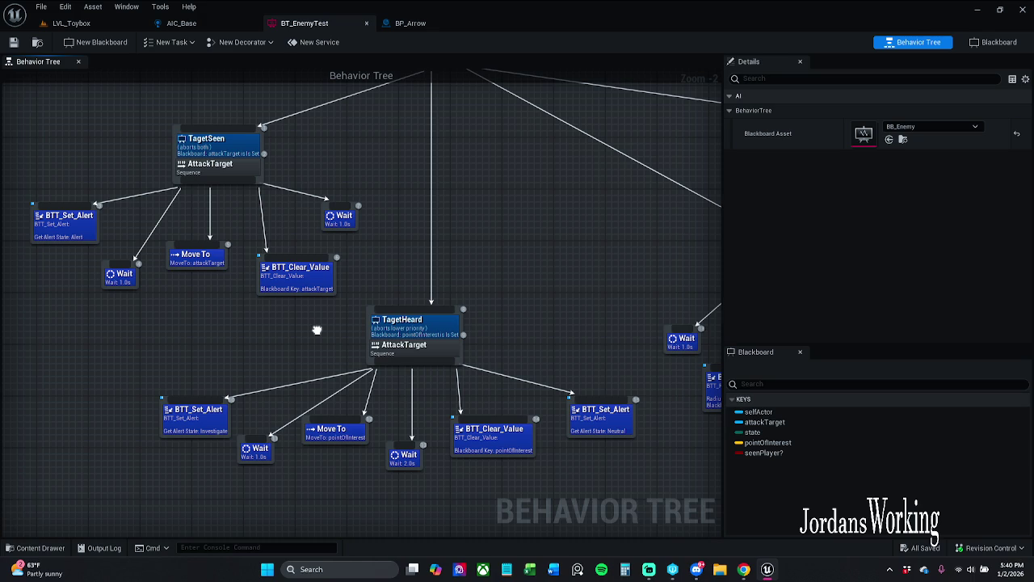
mouse_move(357, 329)
left_mouse_down()
mouse_move(250, 247)
mouse_move(48, 150)
left_mouse_up()
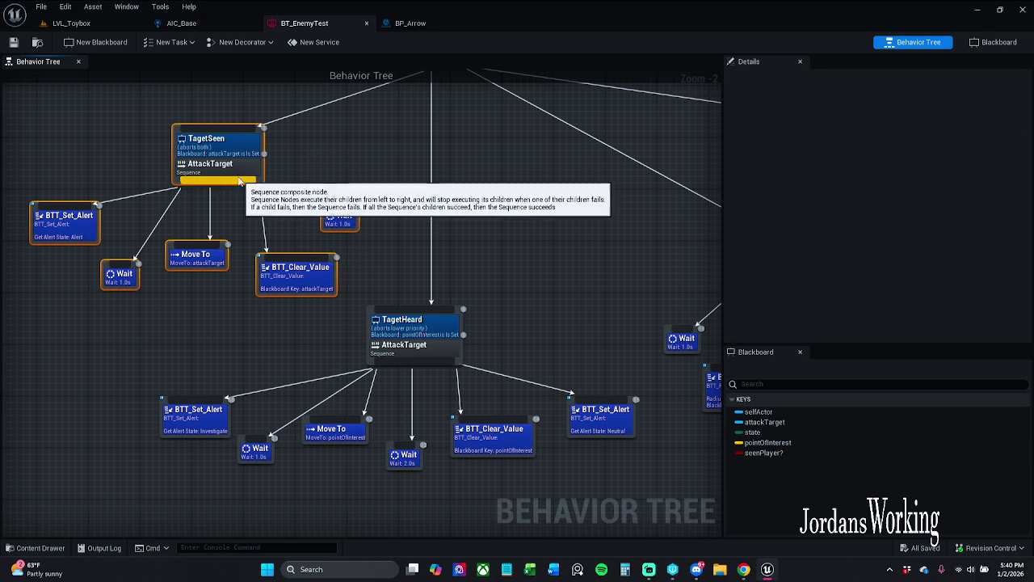
left_click_drag(239, 185, 223, 179)
left_click(338, 171)
Frame the TagetHeard branch and select its decorator.
mouse_move(346, 178)
left_mouse_down()
mouse_move(342, 203)
mouse_move(372, 230)
left_mouse_up()
mouse_move(204, 369)
left_mouse_down()
mouse_move(272, 286)
mouse_move(316, 288)
mouse_move(397, 259)
left_mouse_up()
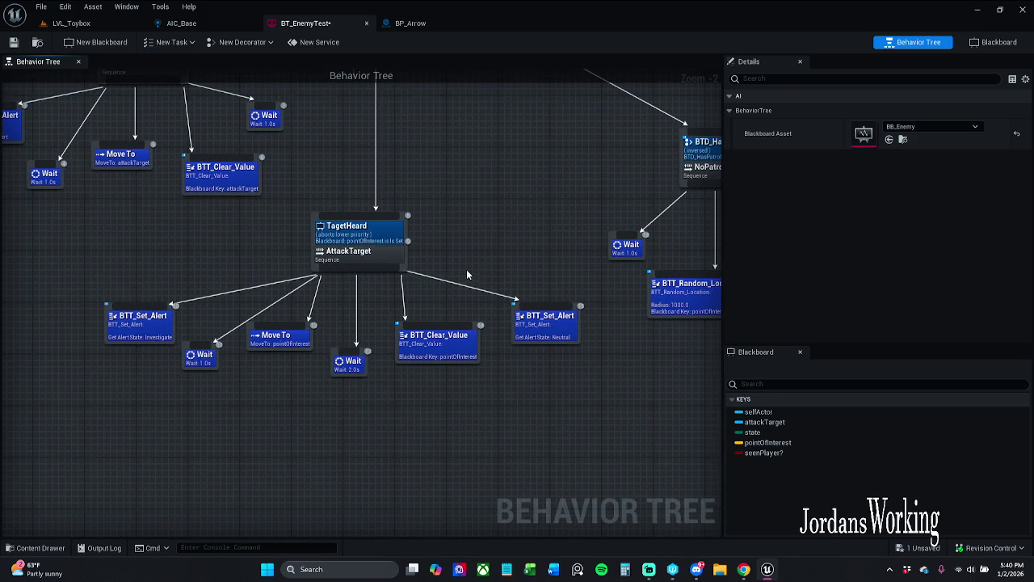
scroll(466, 269, "up", 1)
left_click_drag(466, 256, 522, 222)
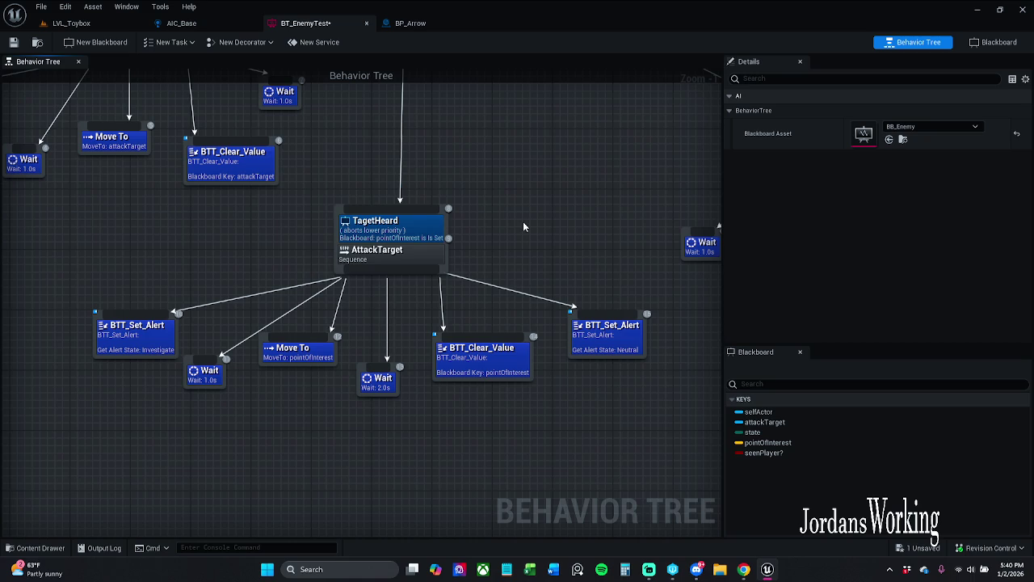
mouse_move(523, 222)
left_mouse_down()
mouse_move(669, 243)
mouse_move(538, 186)
left_mouse_up()
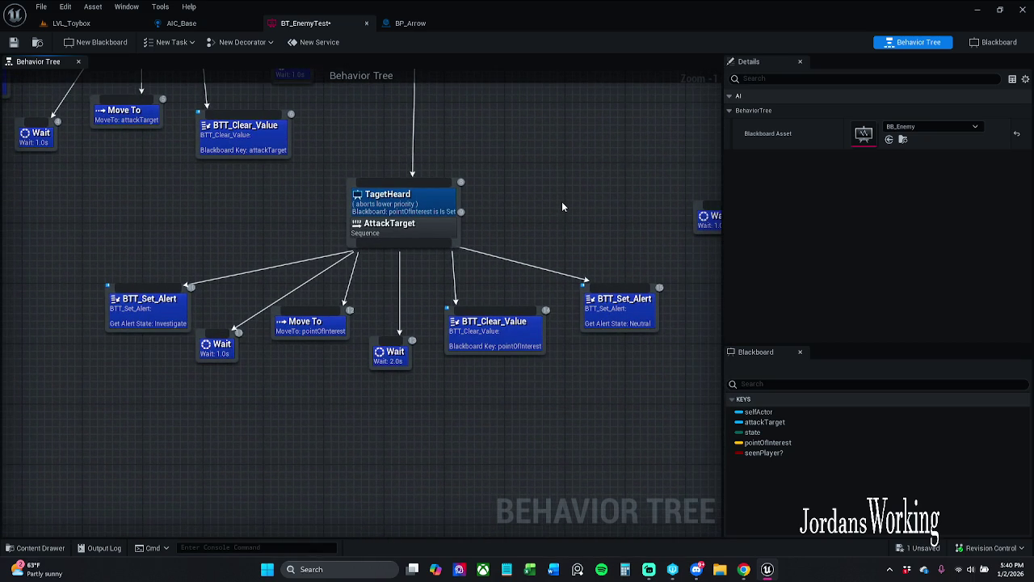
mouse_move(563, 207)
left_mouse_down()
mouse_move(501, 196)
mouse_move(422, 224)
mouse_move(428, 234)
left_mouse_up()
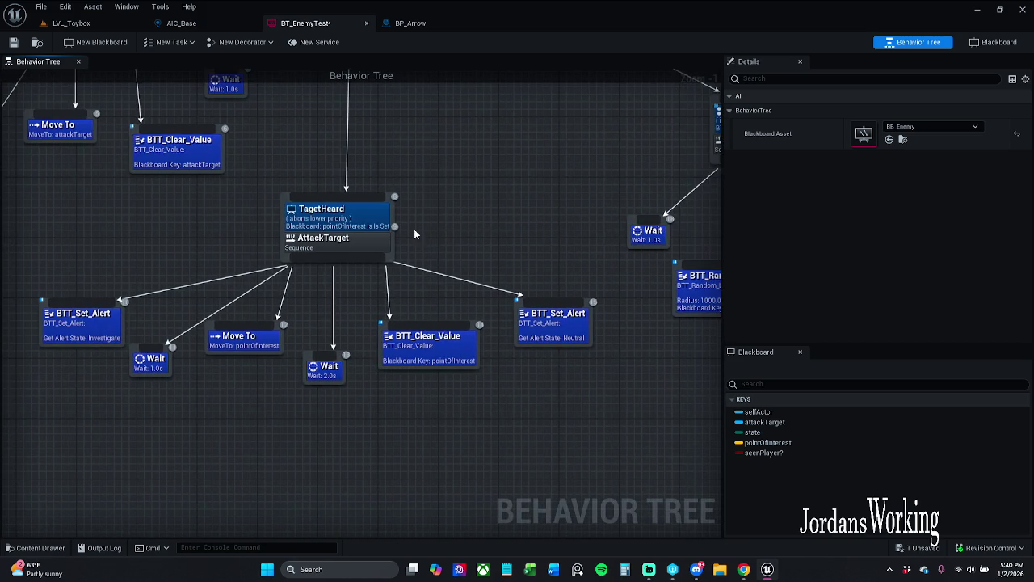
left_click(348, 218)
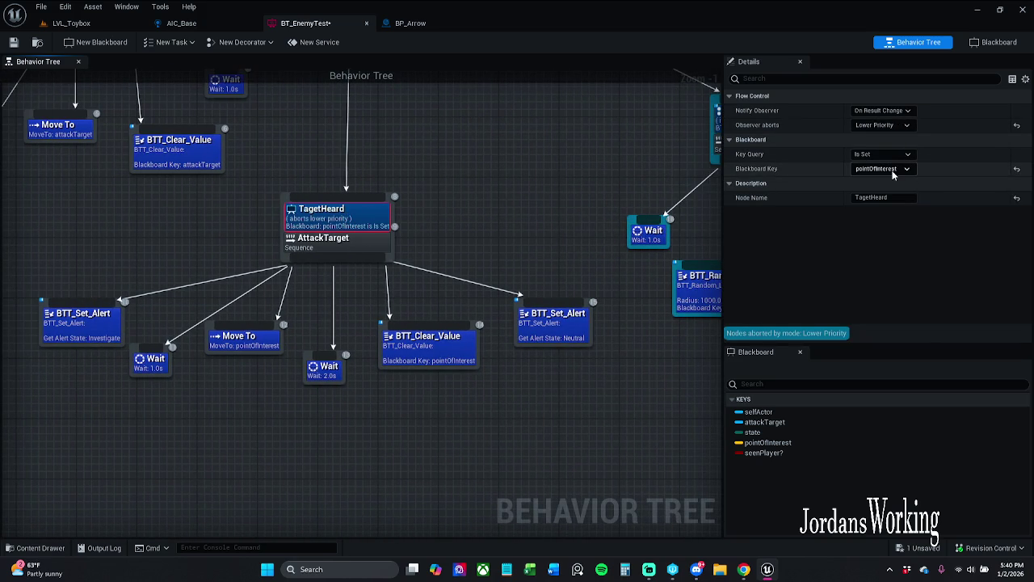
Set the TagetHeard decorator's Notify Observer to On Value Change, keeping Observer aborts at Lower Priority.
left_click(884, 110)
left_click(880, 121)
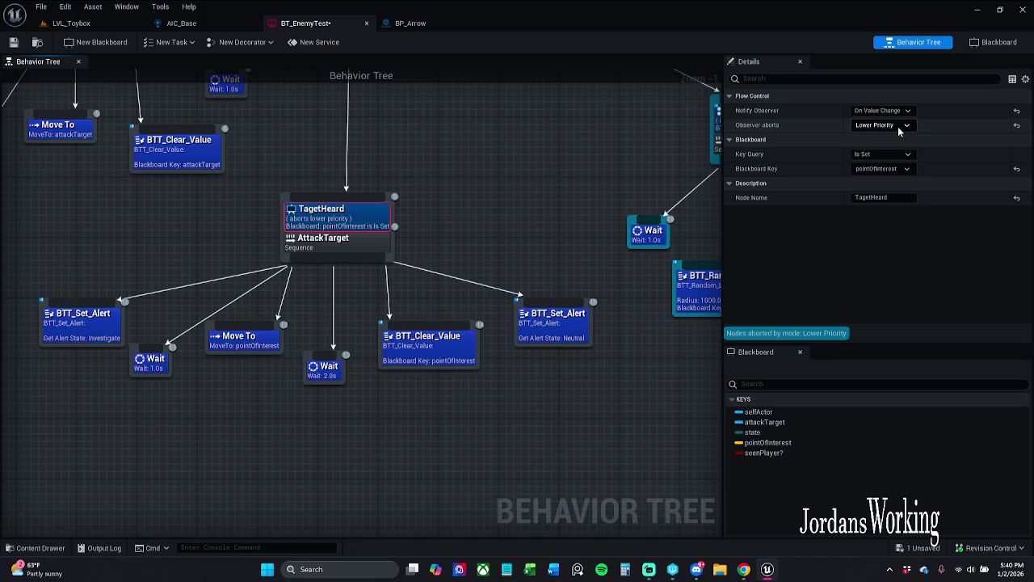
left_click(875, 124)
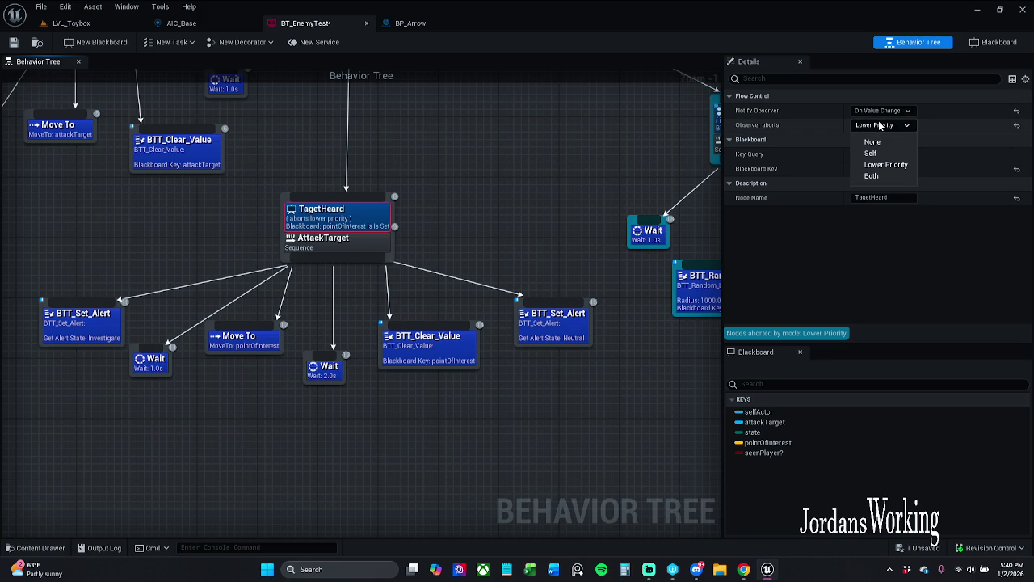
left_click(884, 126)
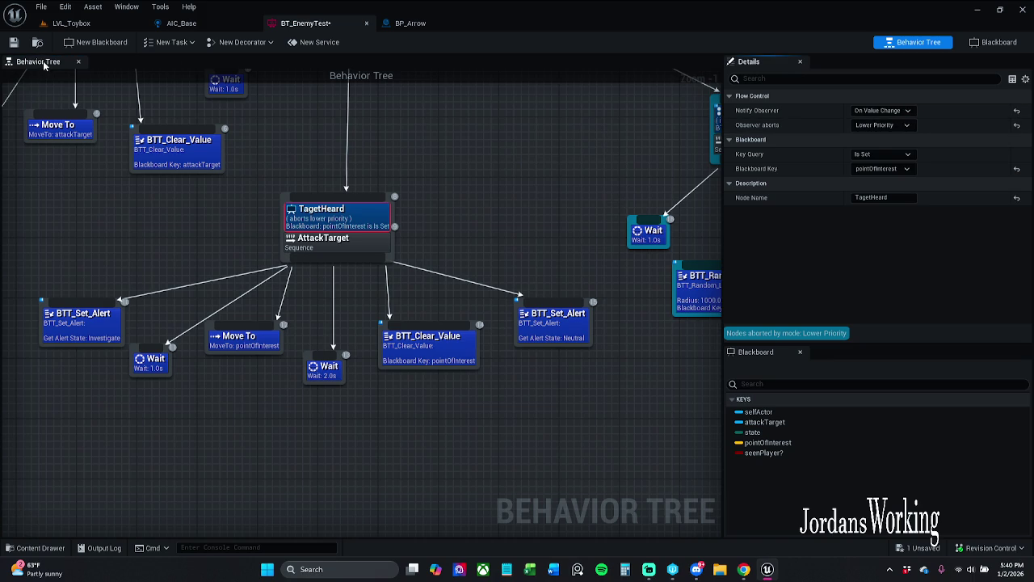
Save BT_EnemyTest, checking it out of source control.
key("ctrl+s")
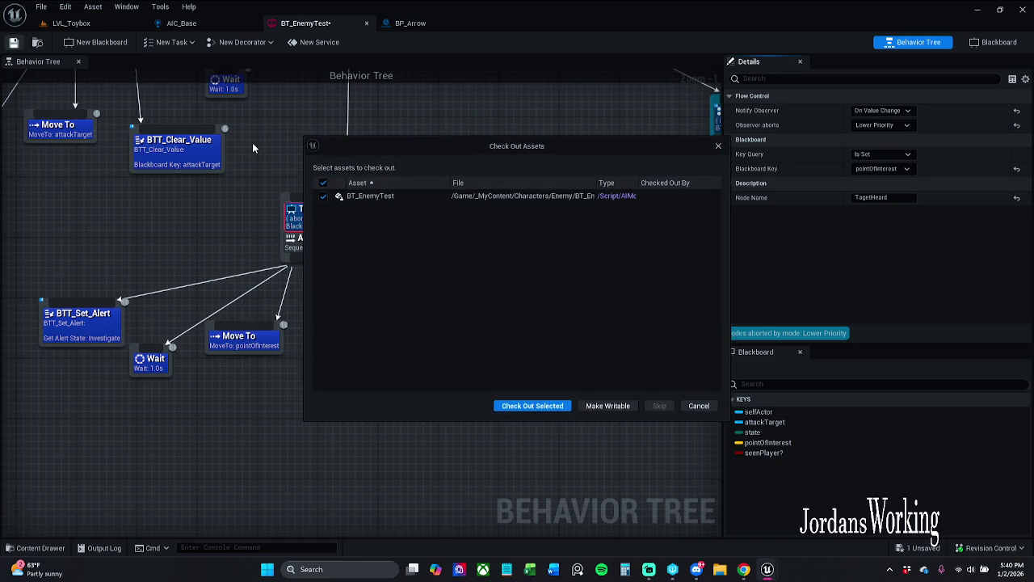
left_click(533, 408)
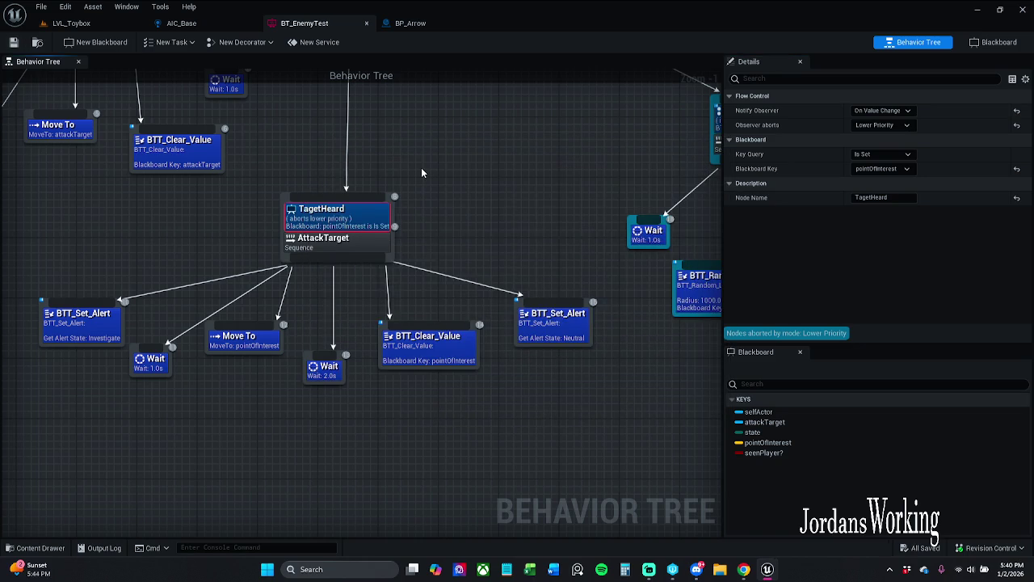
mouse_move(466, 201)
left_mouse_down()
mouse_move(464, 234)
mouse_move(406, 219)
mouse_move(422, 212)
left_mouse_up()
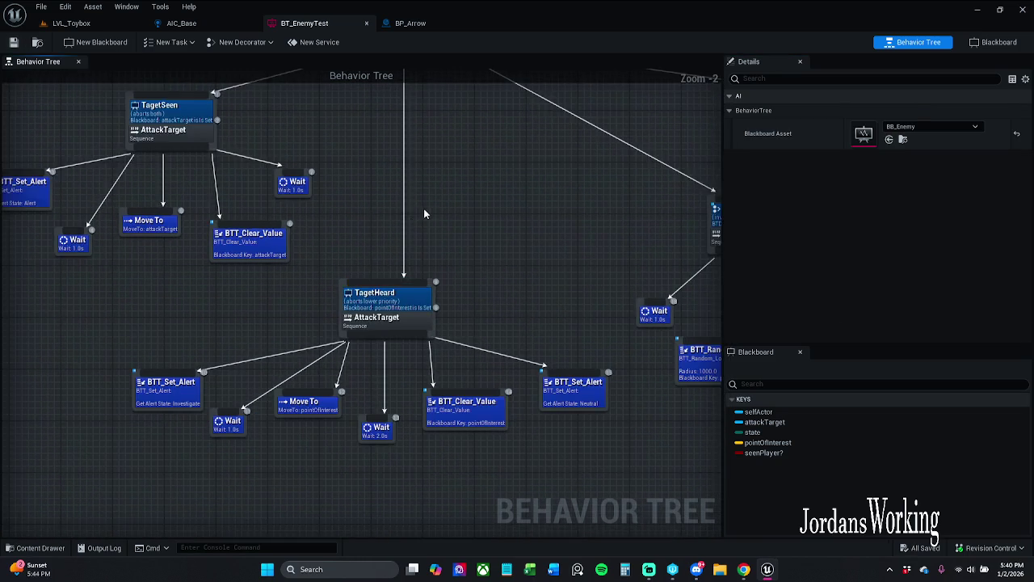
left_click(102, 28)
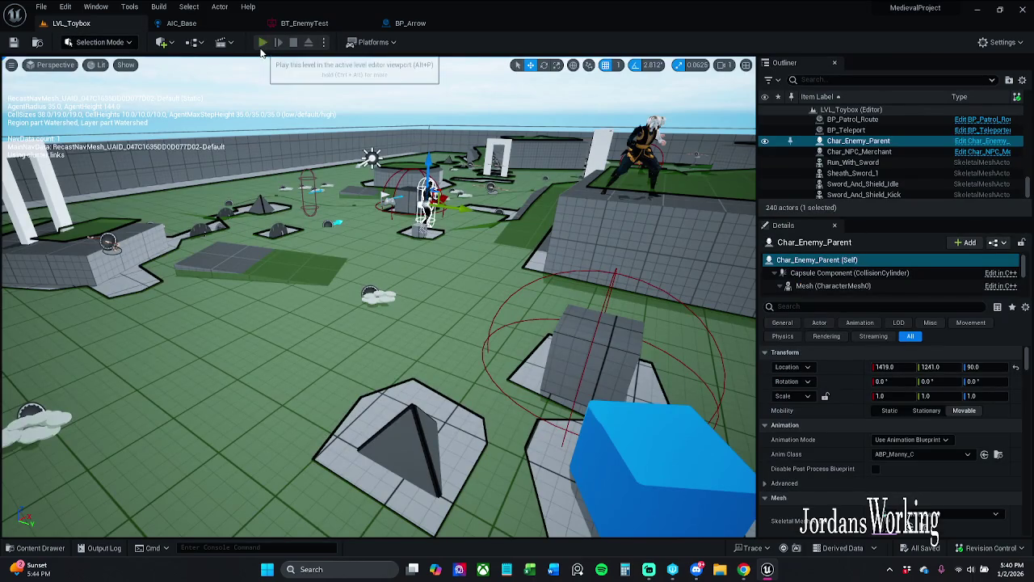
Play-test LVL_Toybox, target the enemy in the debugger, resume three breakpoints, then end with Esc.
key("alt+p")
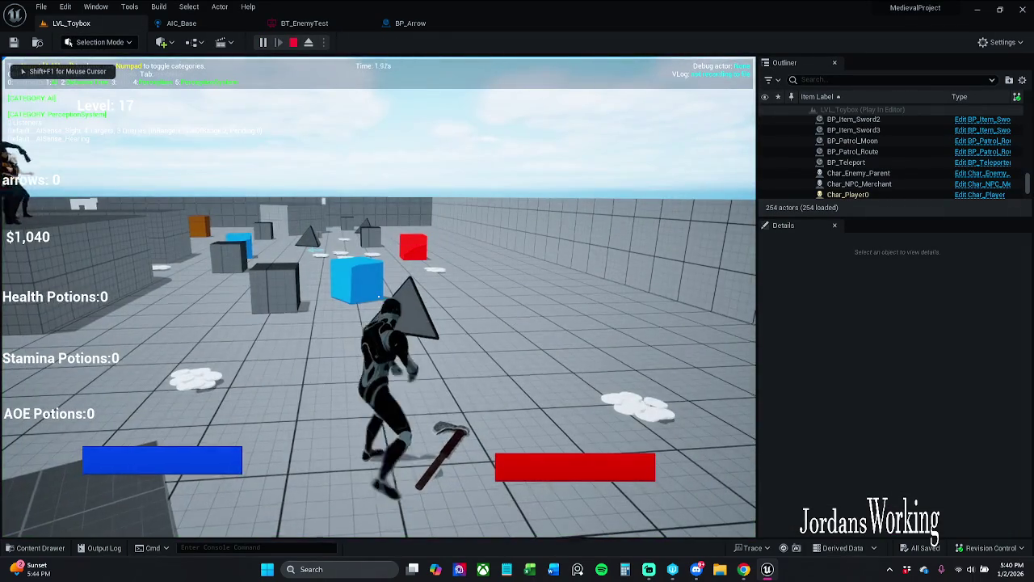
key("w")
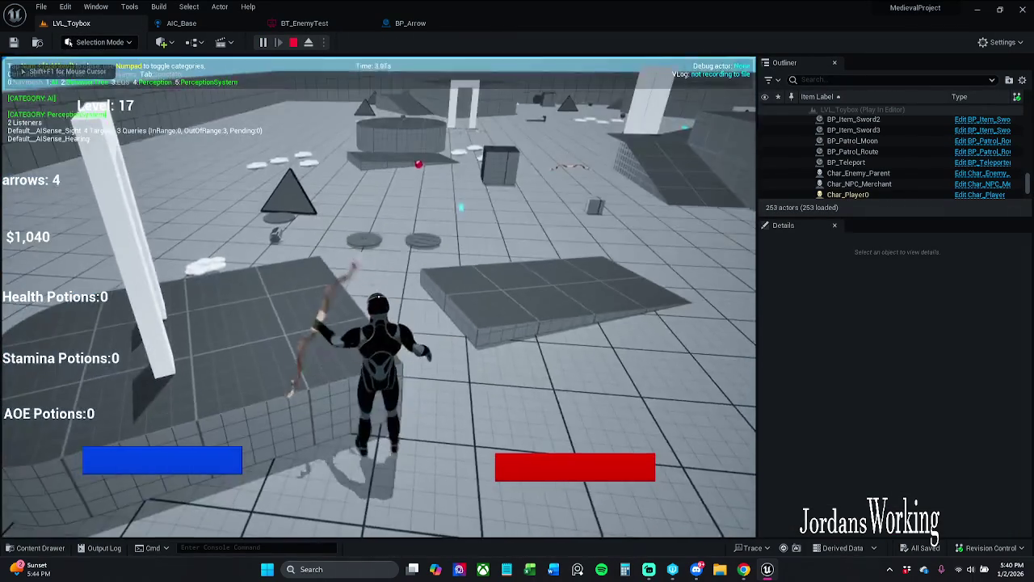
key("KP_Add")
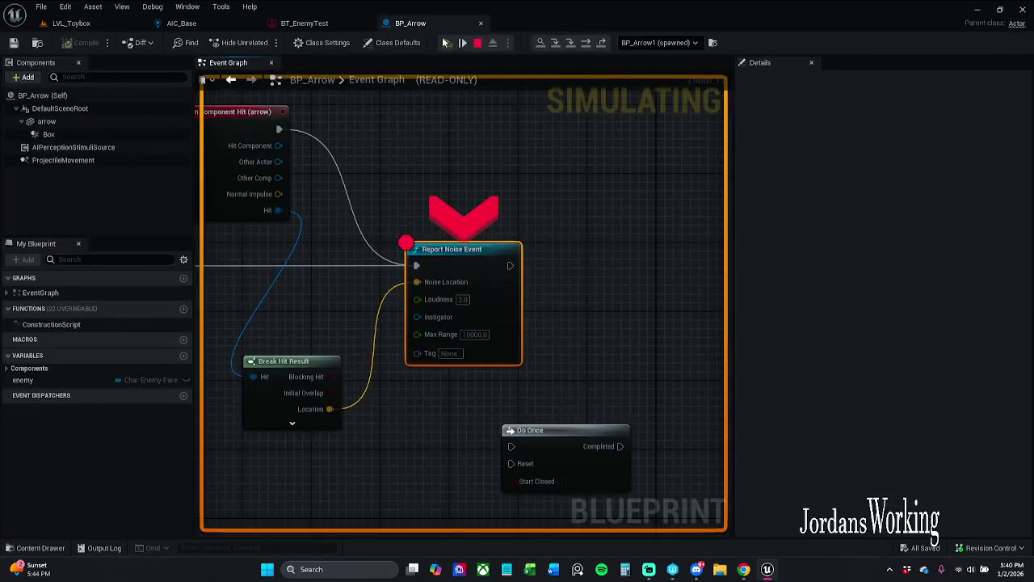
left_click(444, 42)
left_click(445, 43)
left_click(445, 42)
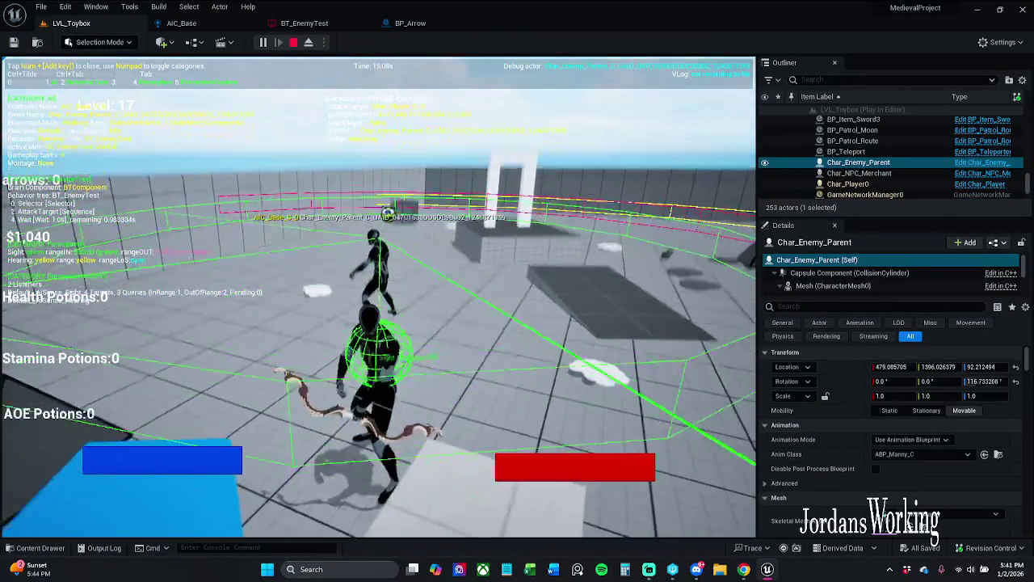
key("Escape")
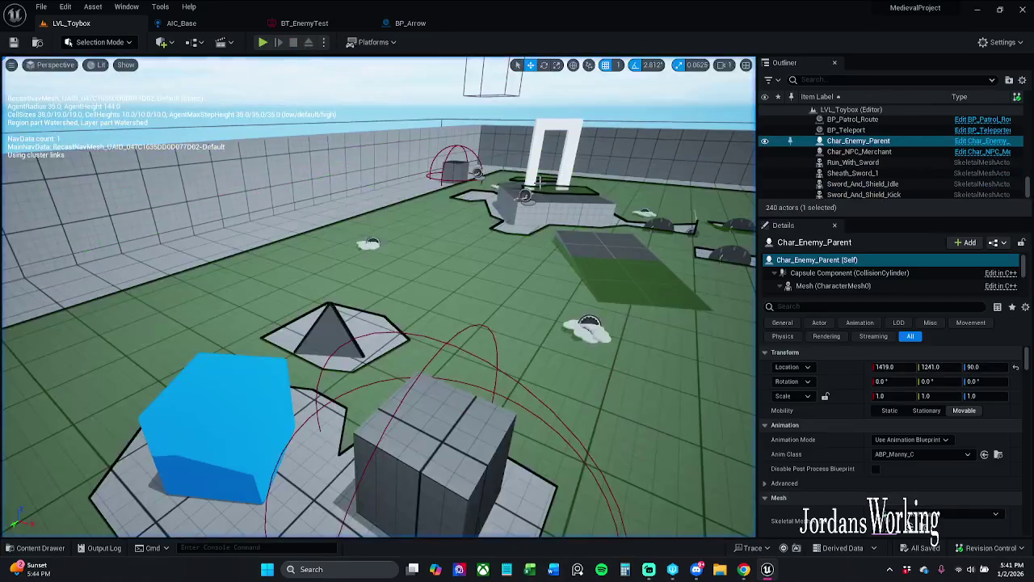
left_click(411, 23)
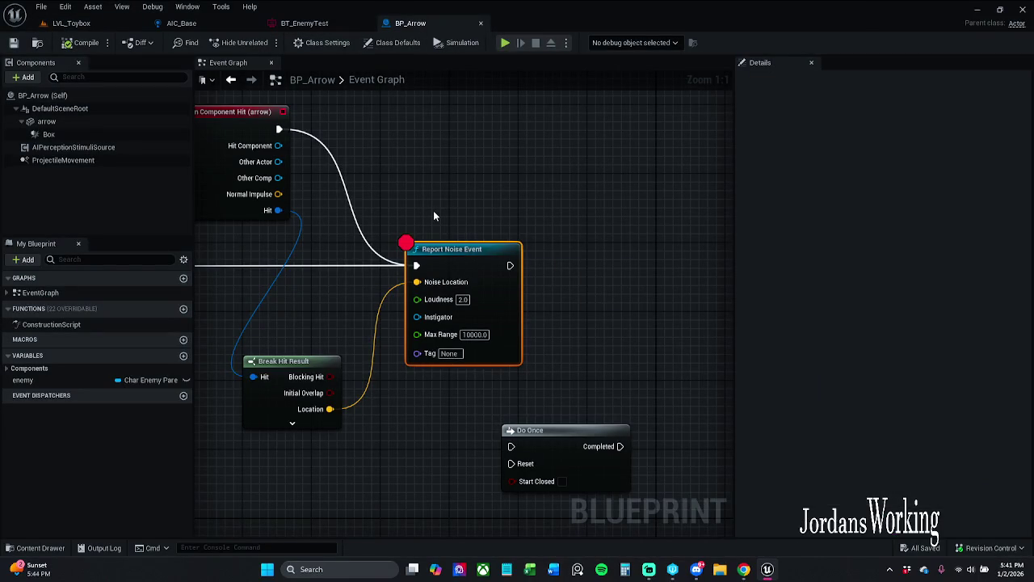
Remove the breakpoint from BP_Arrow's Report Noise Event node.
left_click_drag(433, 216, 580, 231)
scroll(554, 218, "down", 1)
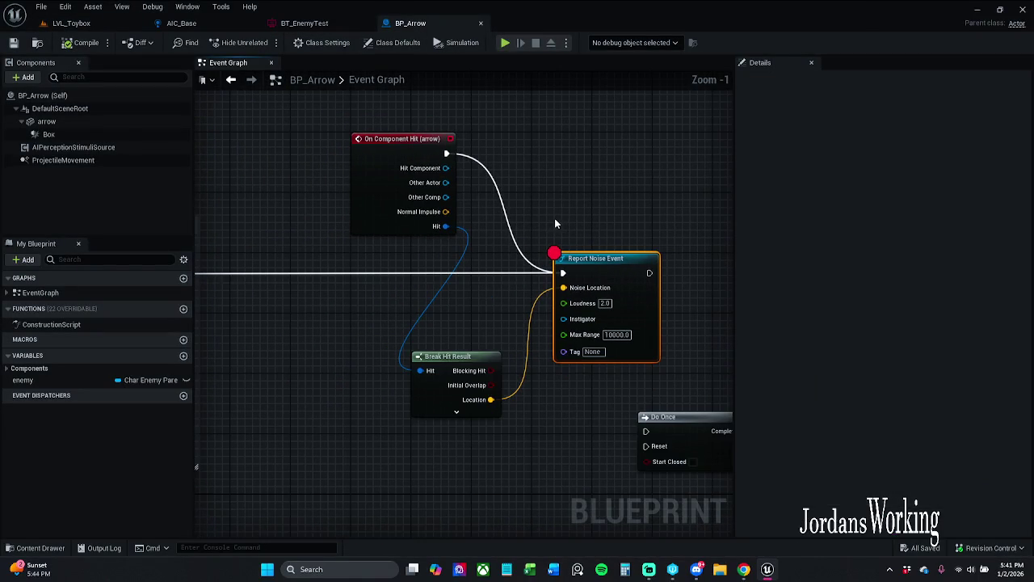
left_click(559, 211)
right_click(582, 265)
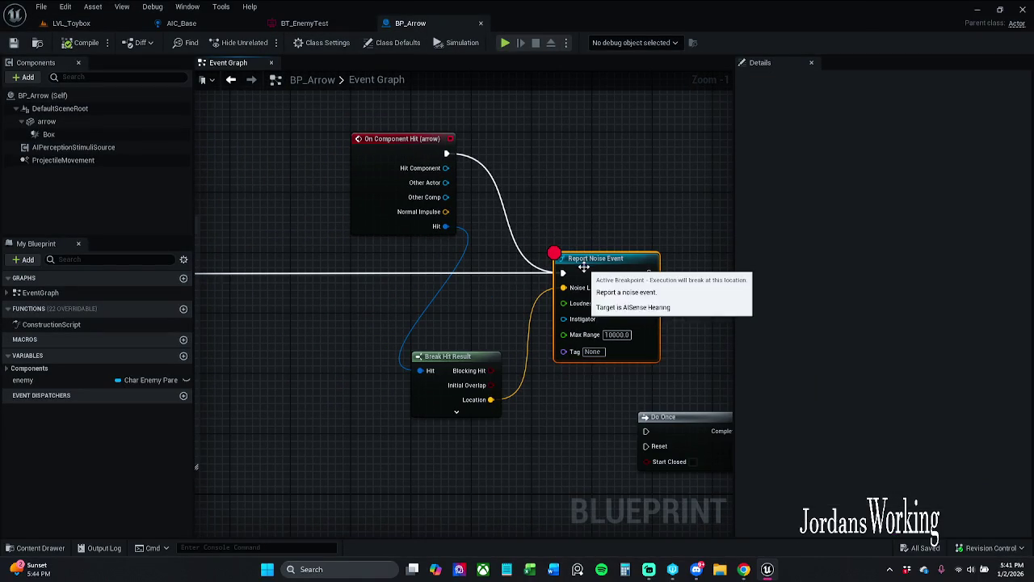
left_click(659, 472)
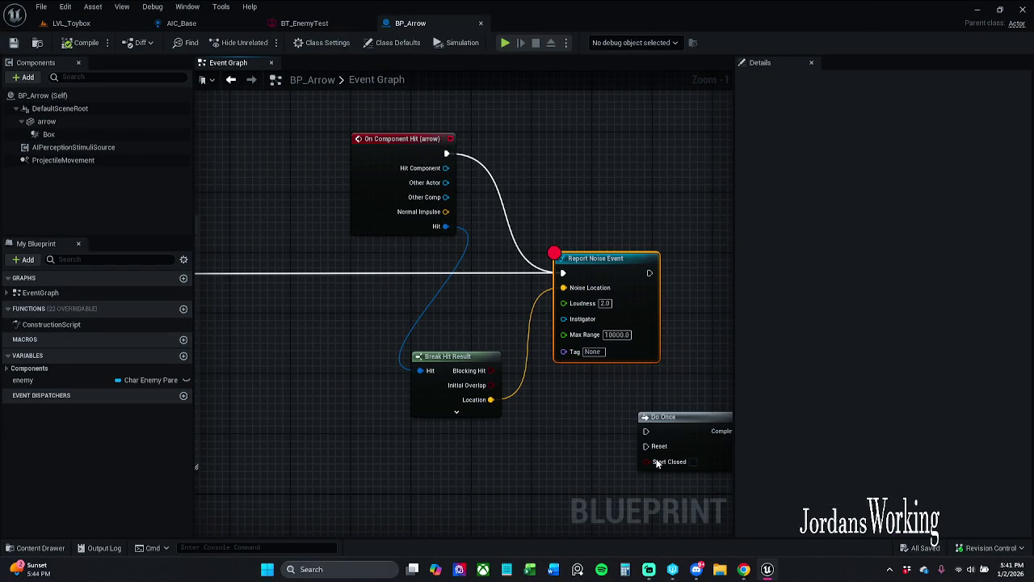
Nudge the Break Hit Result node up and save BP_Arrow, making it writable.
left_click_drag(422, 376, 423, 362)
left_click(479, 310)
left_click_drag(355, 276, 326, 276)
mouse_move(29, 218)
left_mouse_down()
mouse_move(56, 203)
mouse_move(46, 218)
left_mouse_up()
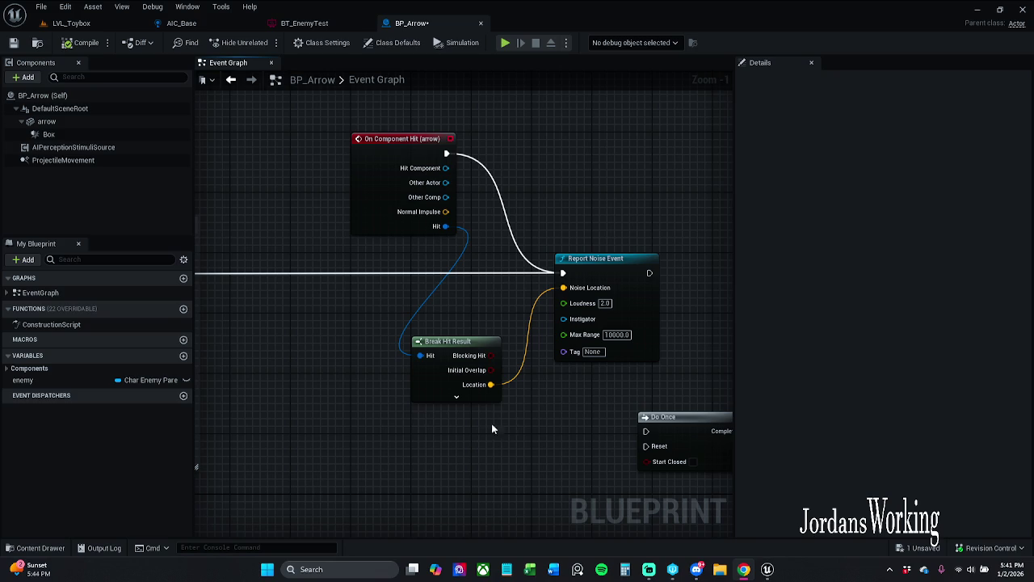
mouse_move(565, 427)
left_mouse_down()
mouse_move(534, 444)
mouse_move(514, 377)
left_mouse_up()
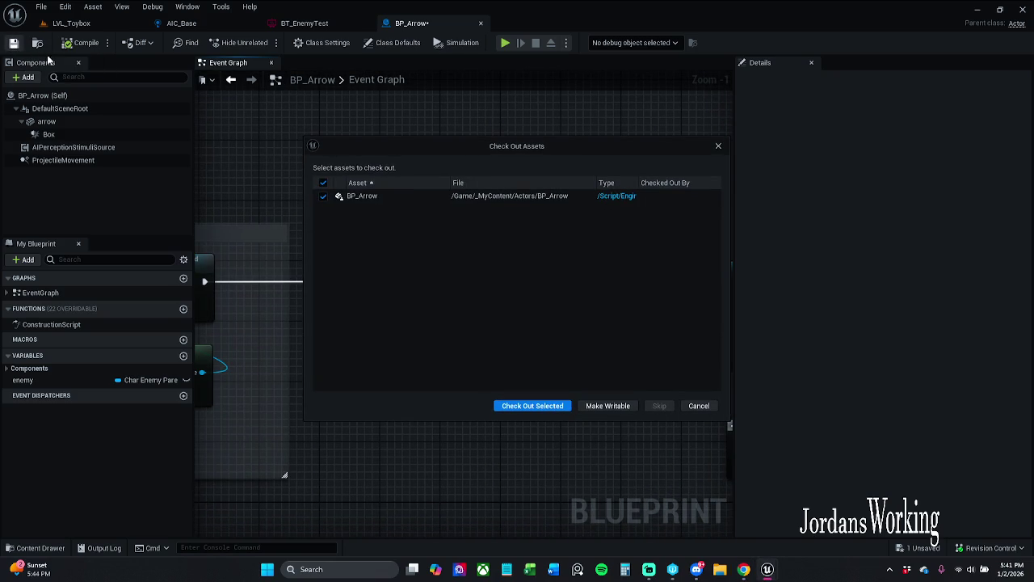
left_click(533, 406)
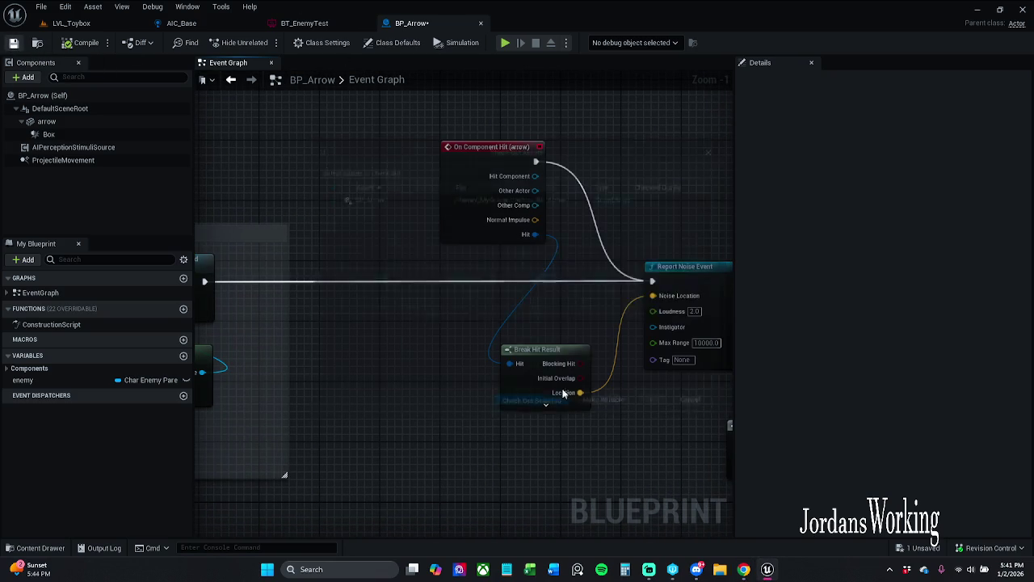
left_click(202, 27)
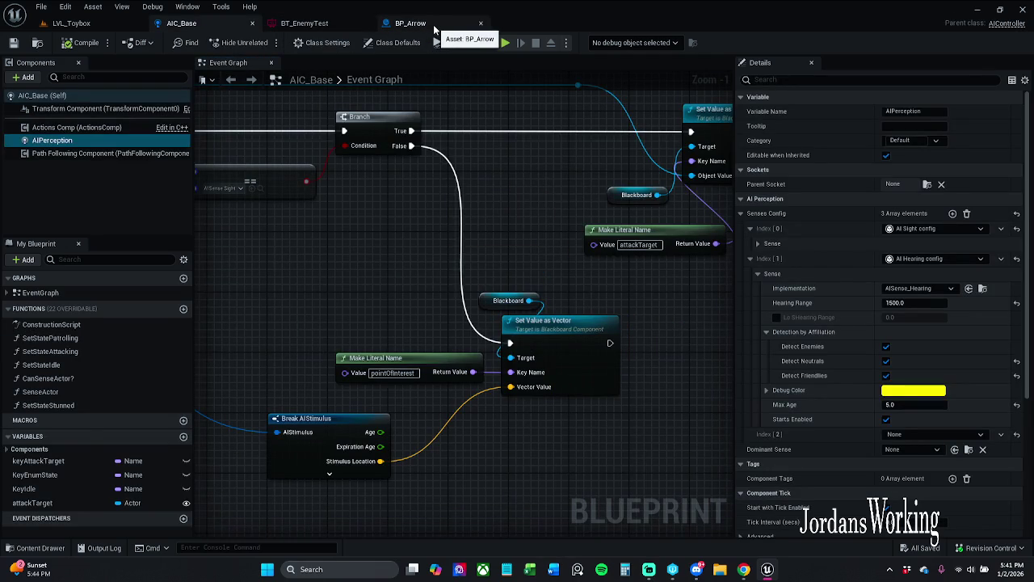
Pan across BP_Arrow's Event Graph reviewing the damage group, Branch, Do Once and On Component Hit nodes.
left_click(434, 27)
scroll(353, 189, "down", 2)
mouse_move(354, 189)
left_mouse_down()
mouse_move(543, 156)
mouse_move(568, 169)
mouse_move(732, 167)
mouse_move(526, 159)
mouse_move(998, 154)
left_mouse_up()
scroll(453, 179, "up", 2)
scroll(468, 307, "down", 1)
left_click_drag(468, 307, 338, 304)
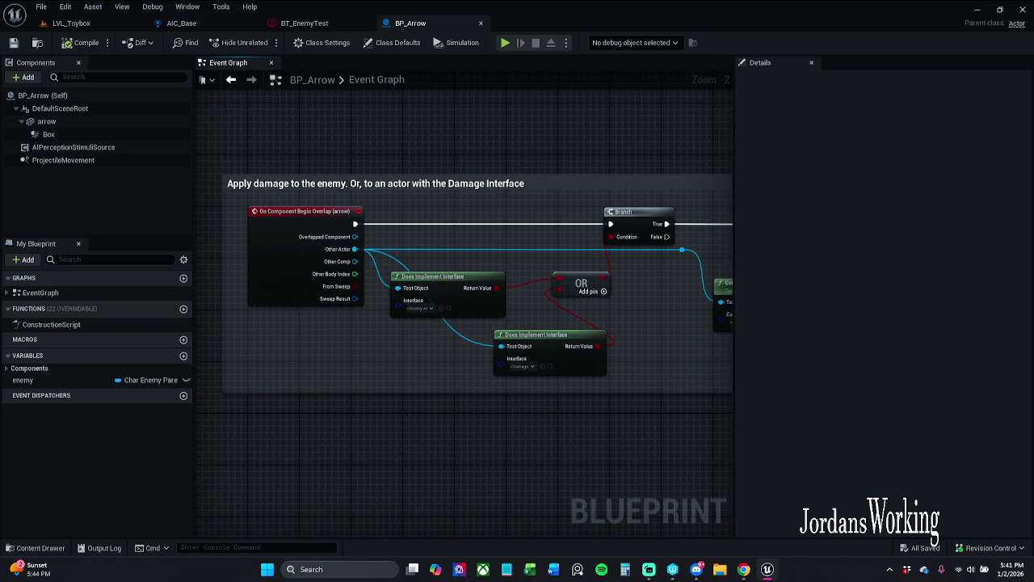
mouse_move(711, 315)
left_mouse_down()
mouse_move(565, 307)
mouse_move(653, 302)
mouse_move(202, 282)
left_mouse_up()
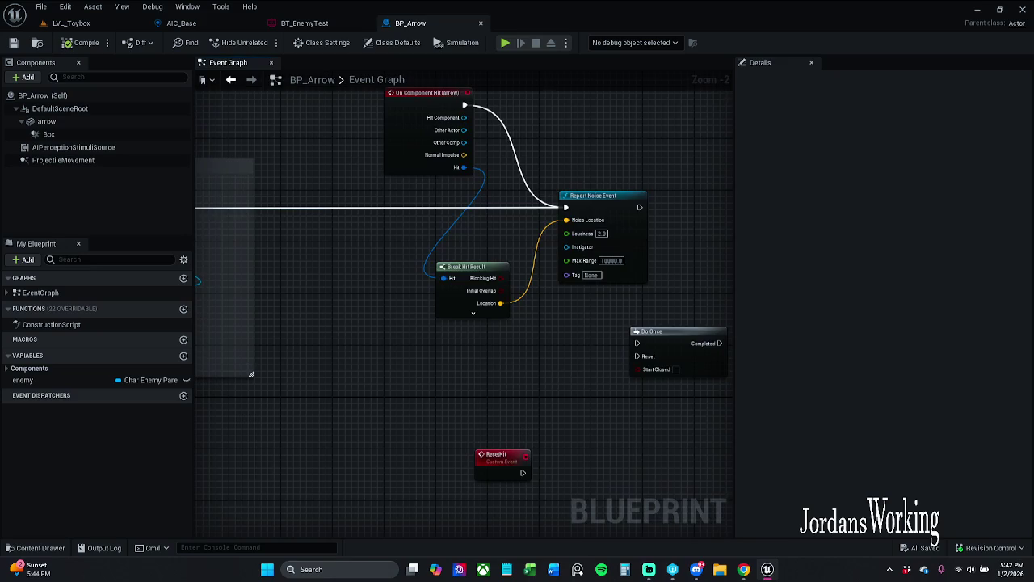
left_click_drag(153, 139, 406, 143)
left_click_drag(614, 161, 539, 160)
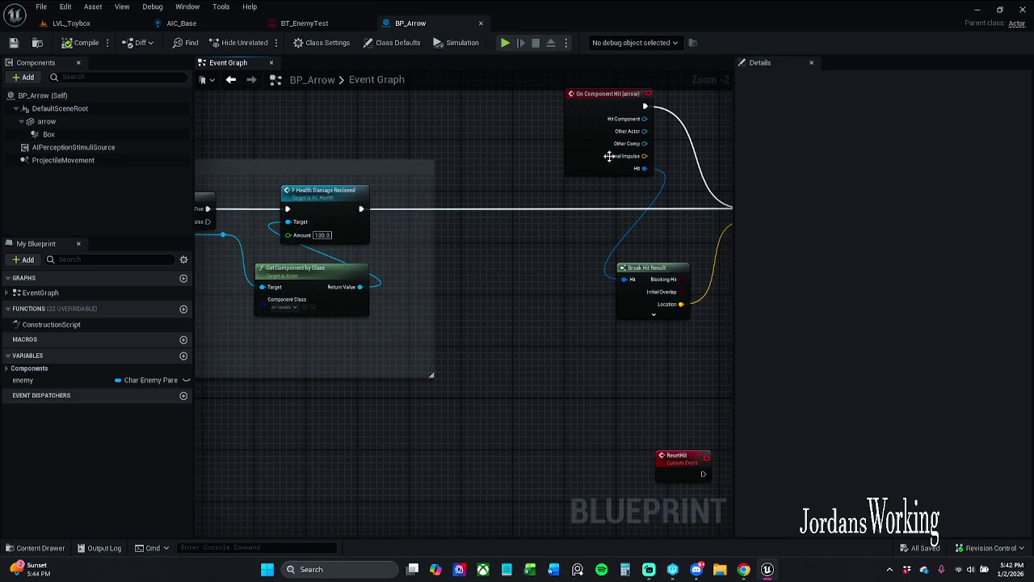
left_click(73, 23)
Playtest LVL_Toybox, running around and firing arrows, then stop the session with F8.
left_click(264, 43)
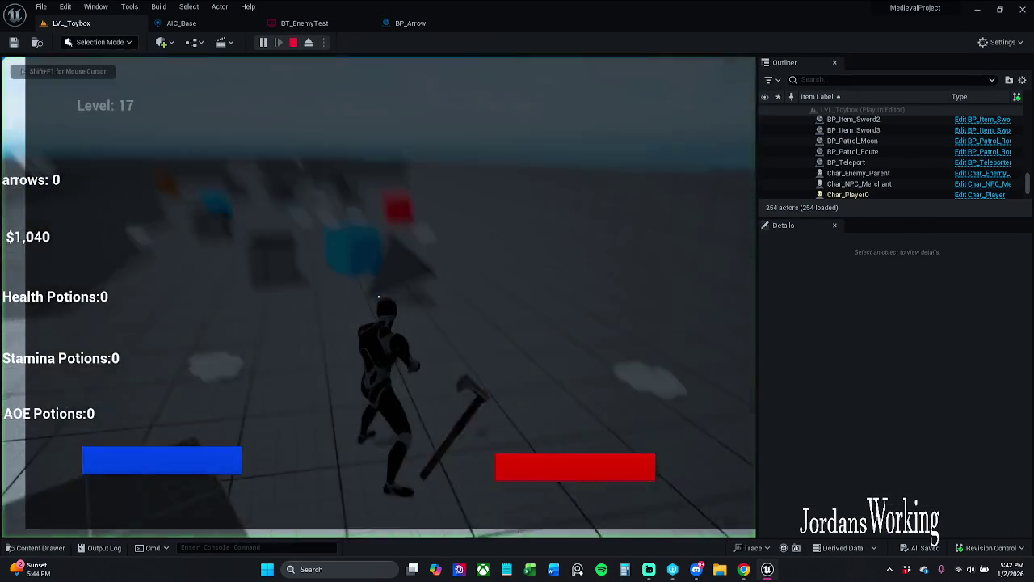
key("w")
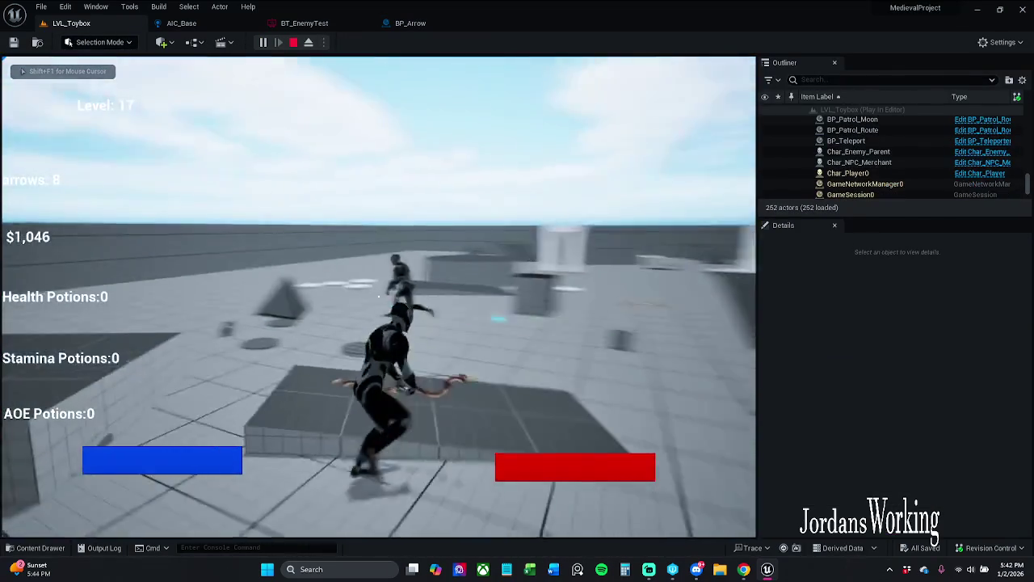
left_click(378, 295)
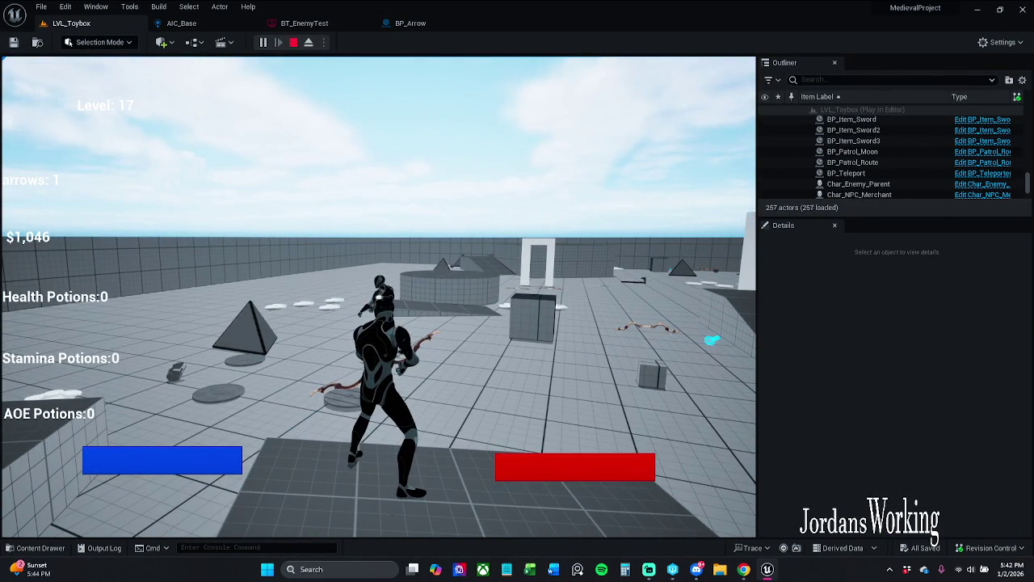
key("F8")
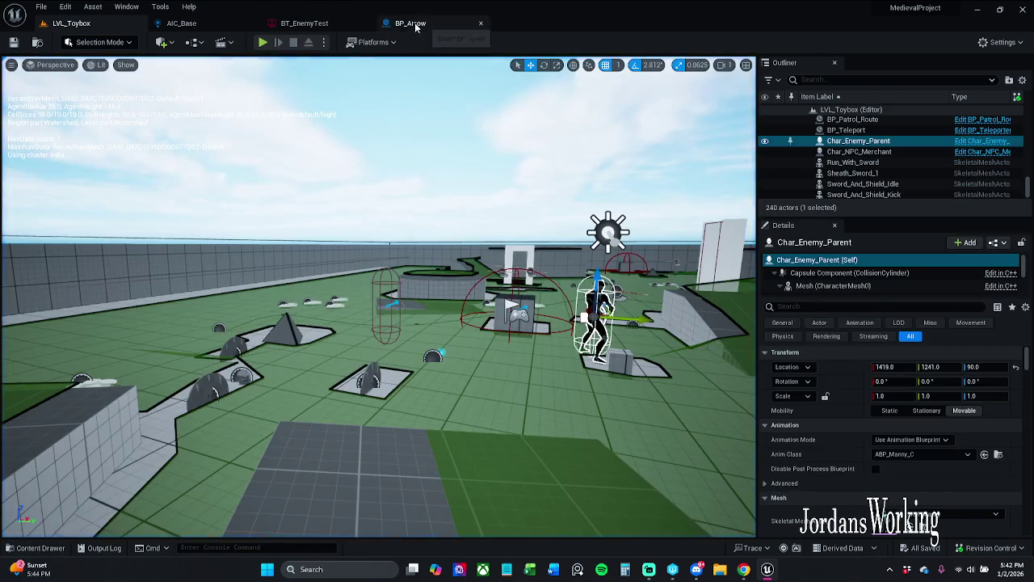
In BP_Arrow, add a Destroy Actor node after the Health Damage Recieved node.
left_click(411, 23)
mouse_move(388, 201)
left_mouse_down()
mouse_move(444, 208)
mouse_move(430, 221)
left_mouse_up()
left_click_drag(505, 218, 505, 216)
type("detr")
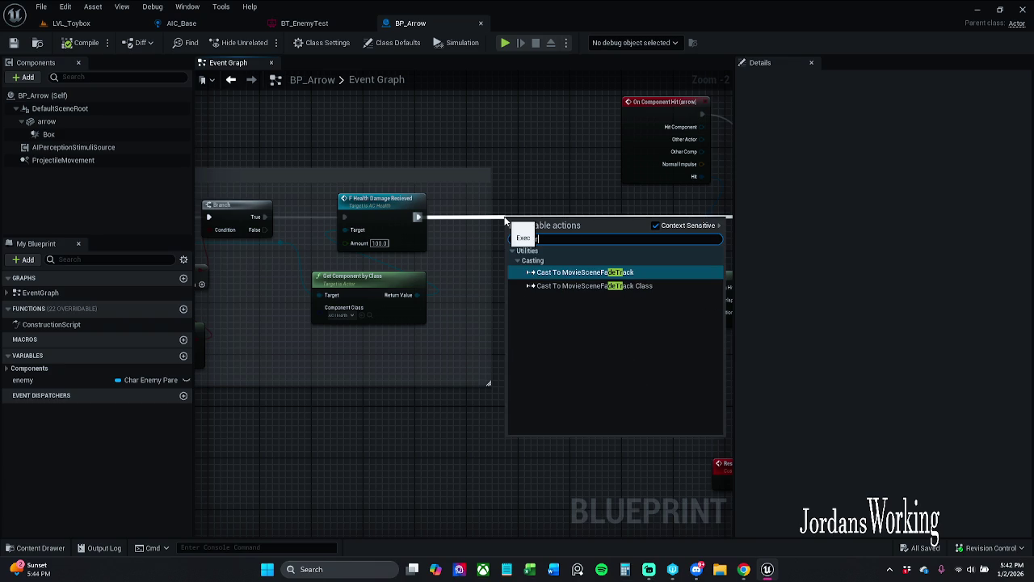
type("oy")
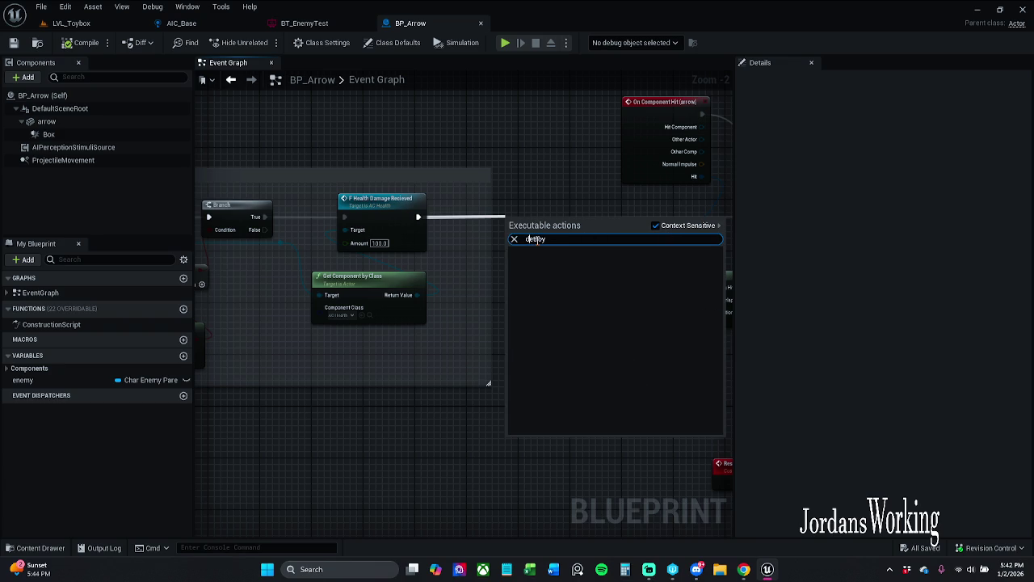
type("s")
key("Return")
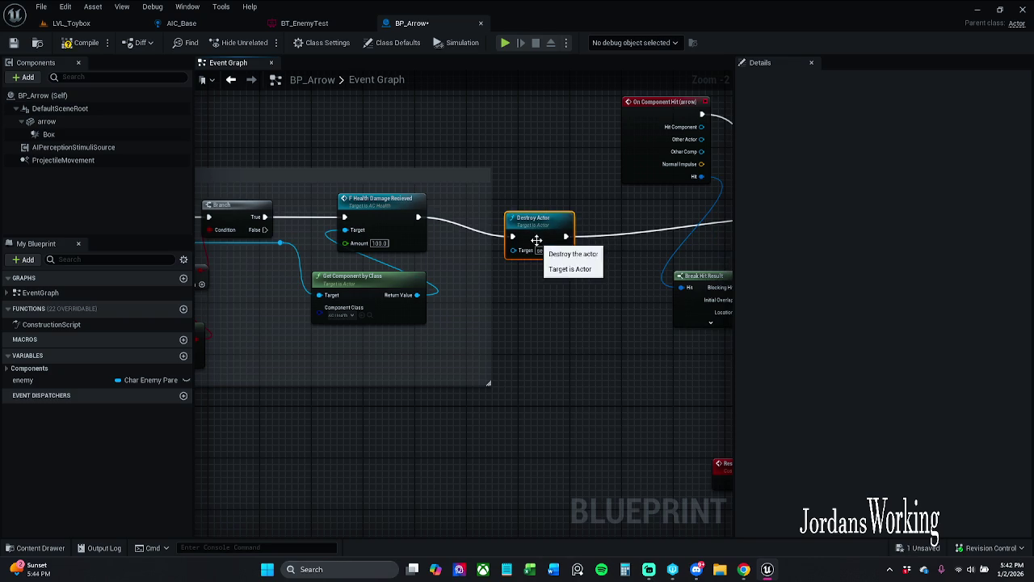
left_click_drag(568, 223, 570, 221)
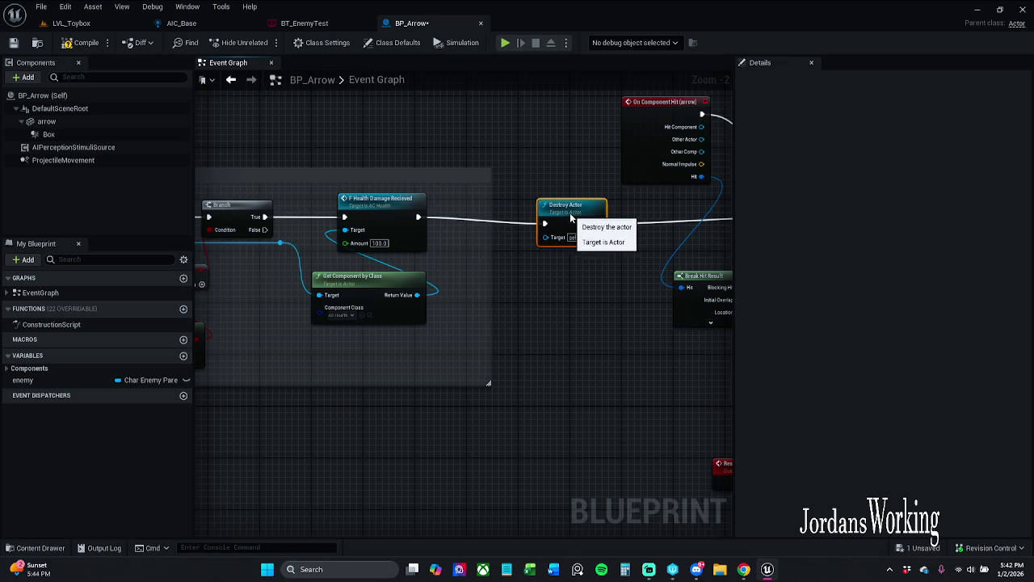
Pull a connection from Begin Overlap's Other Actor pin, compile BP_Arrow, and return to LVL_Toybox.
left_click_drag(538, 171, 1033, 157)
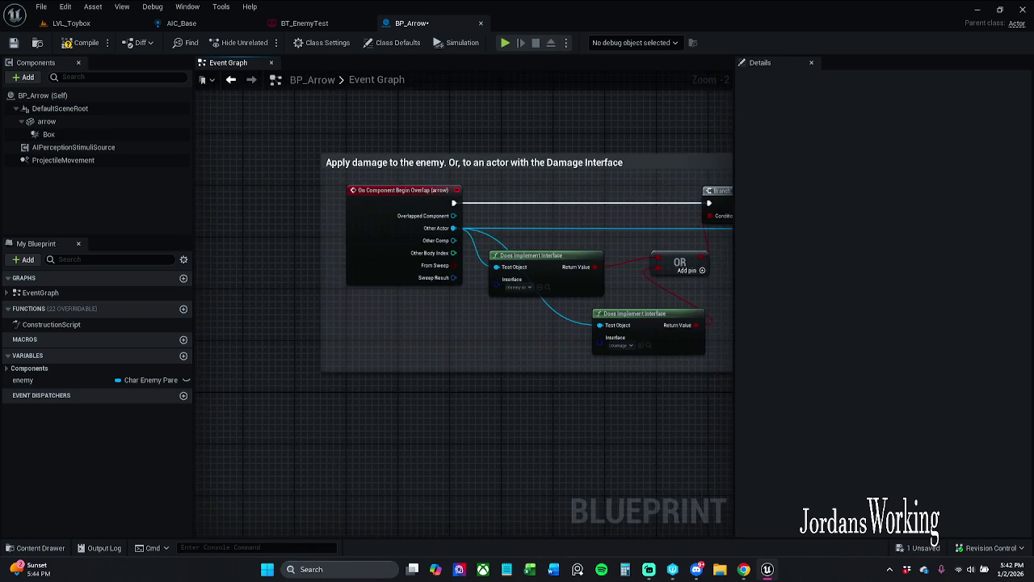
left_click_drag(610, 210, 460, 210)
left_click_drag(243, 207, 291, 207)
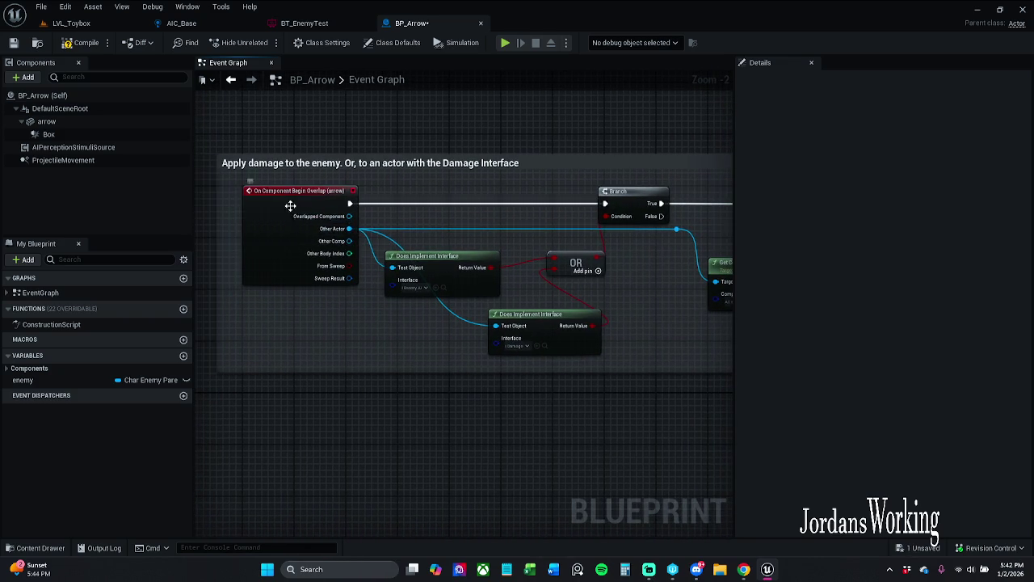
mouse_move(349, 228)
left_mouse_down()
mouse_move(820, 240)
mouse_move(628, 216)
left_mouse_up()
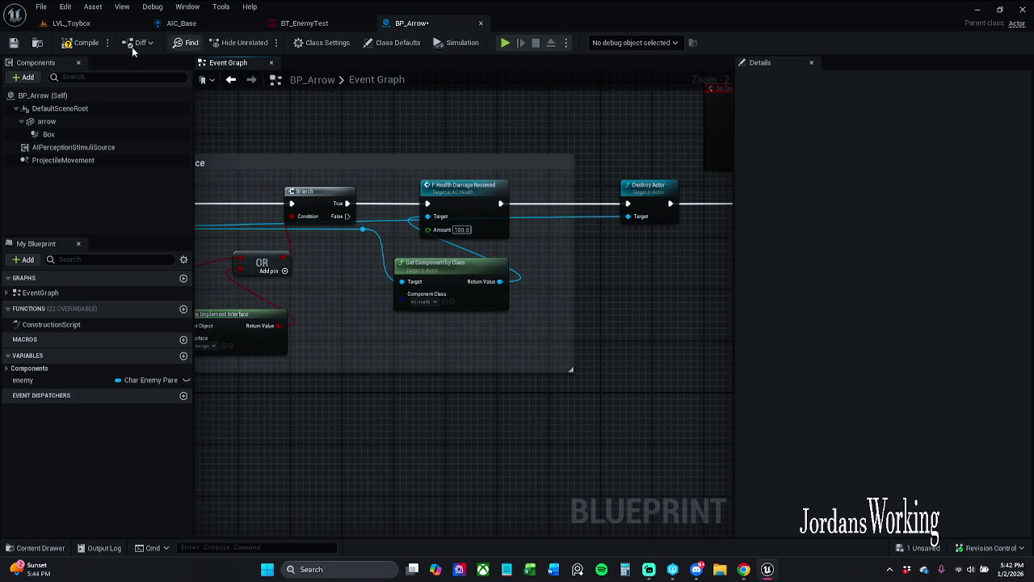
left_click(67, 44)
left_click(71, 23)
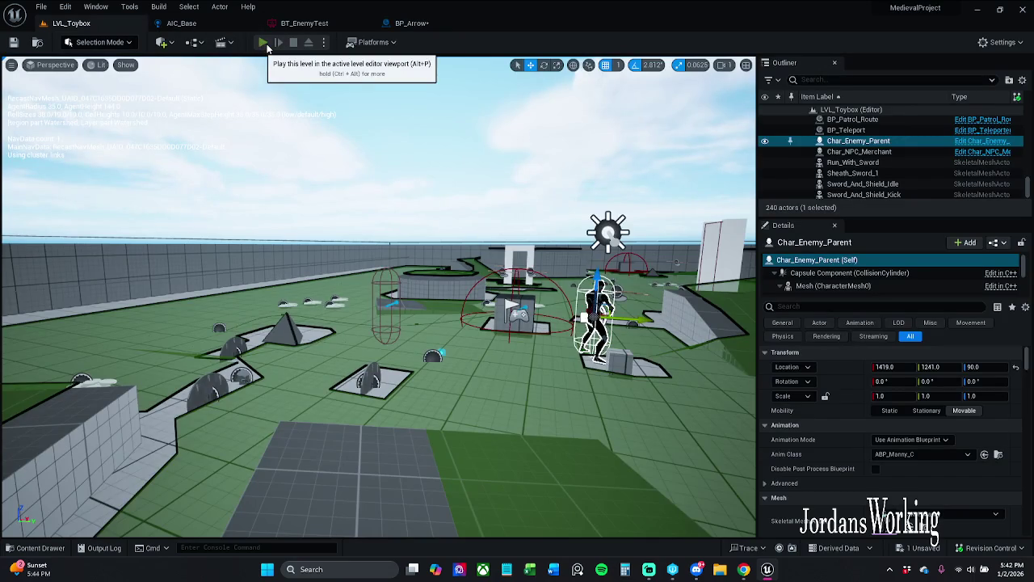
Playtest the level, running across the rooftop and shooting arrows at the enemy group, then stop.
left_click(262, 44)
key("w")
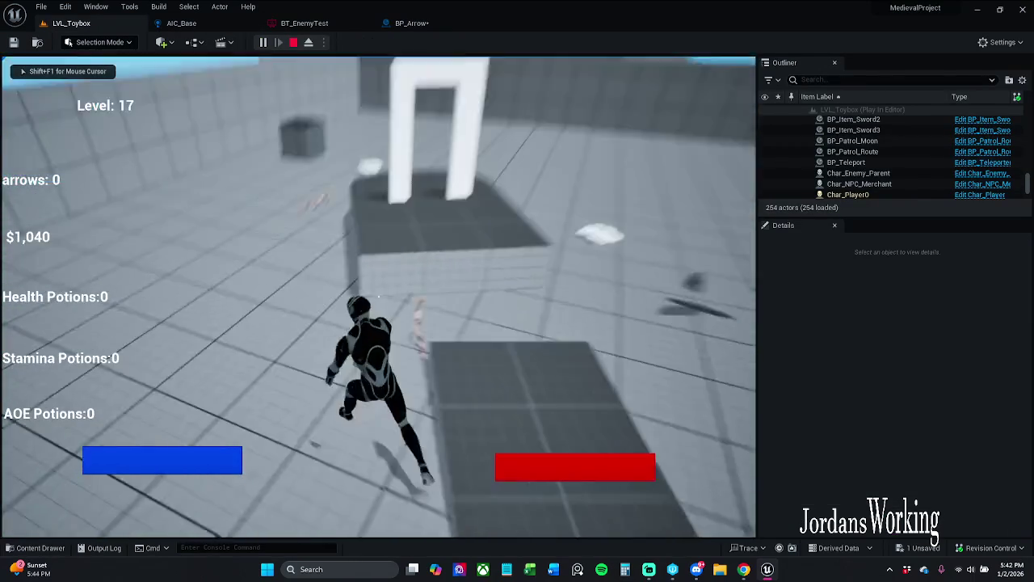
key("w")
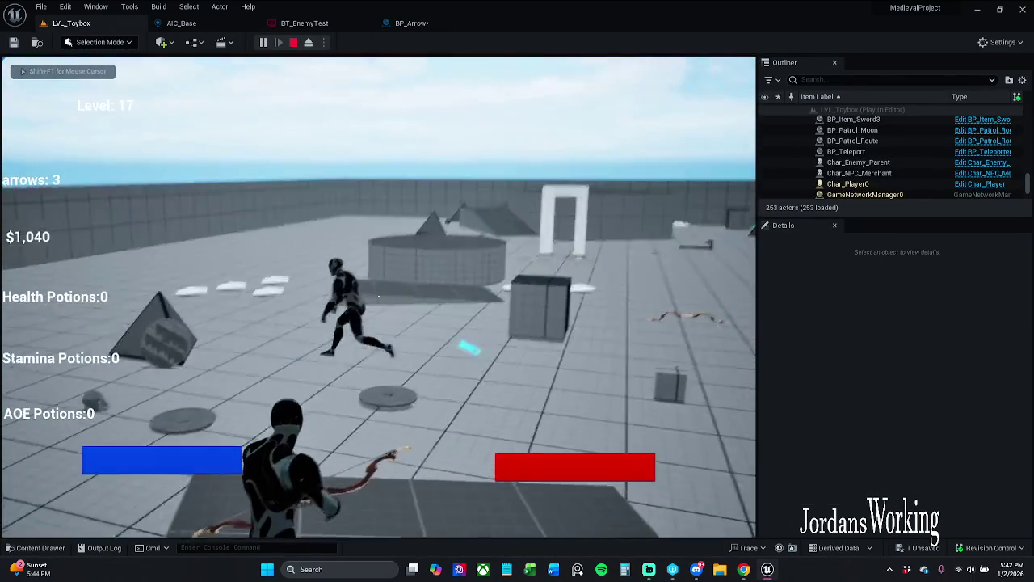
key("w")
left_click(378, 296)
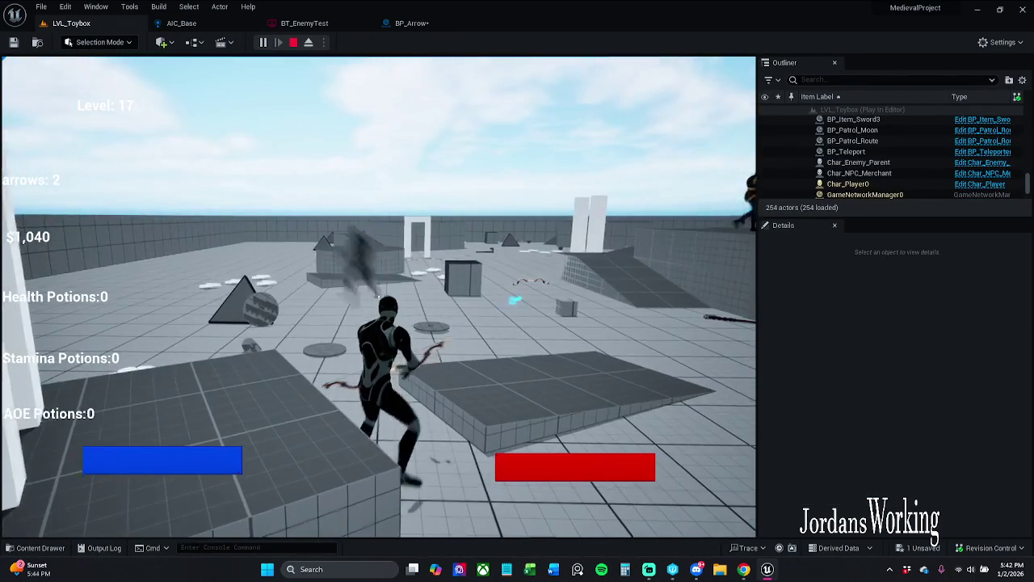
key("w")
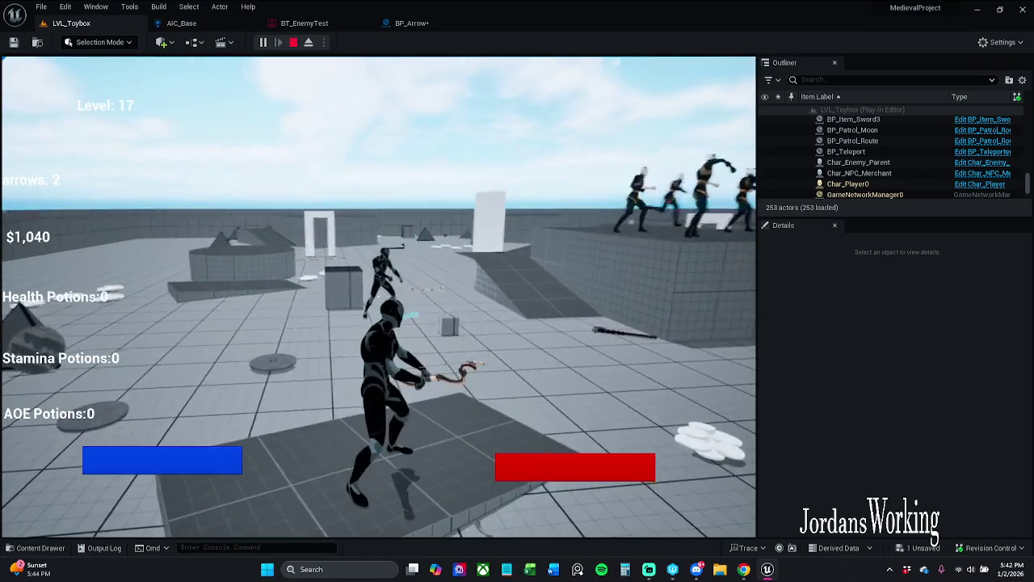
key("w")
left_click(379, 296)
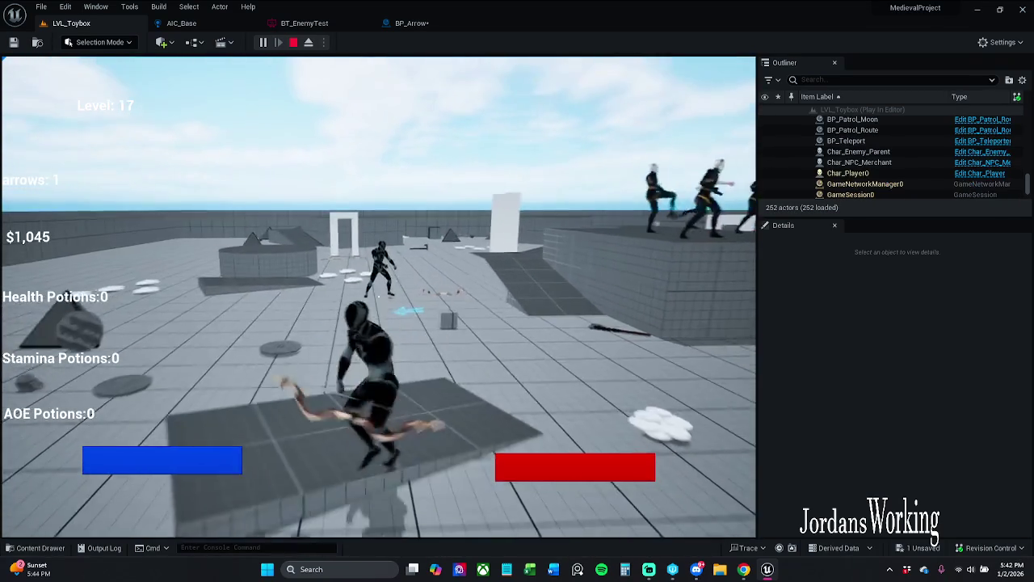
key("w")
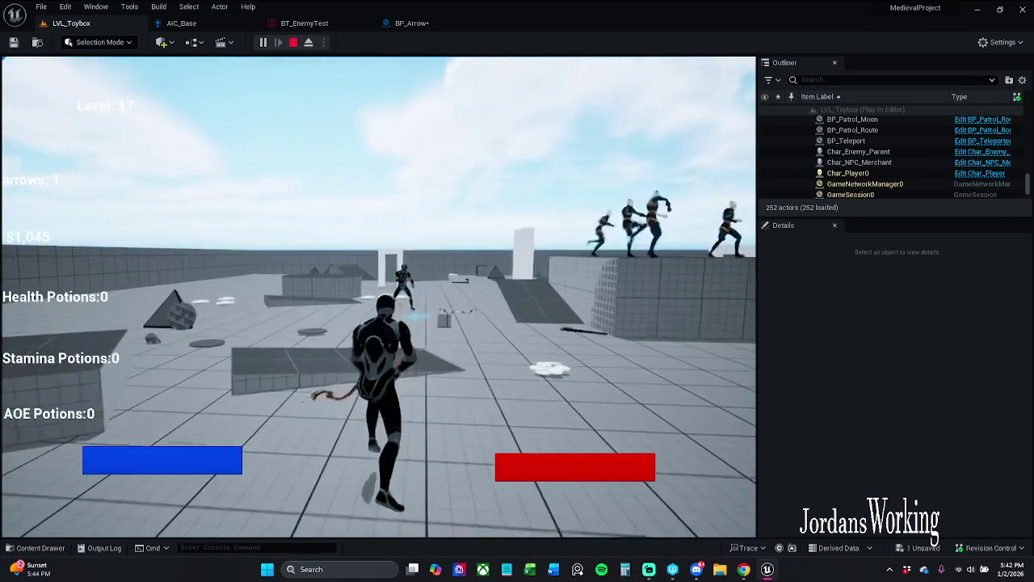
key("w")
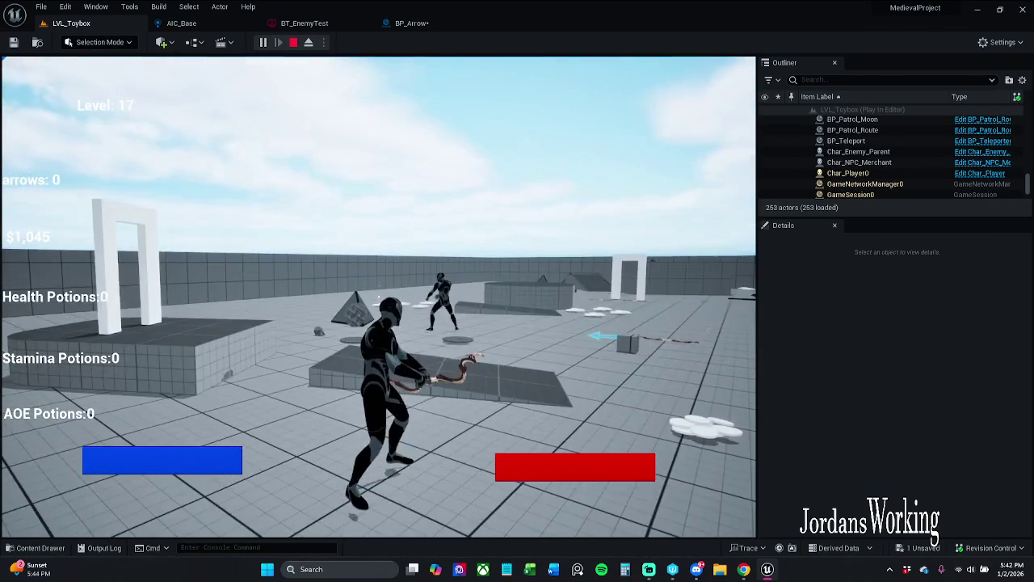
key("w")
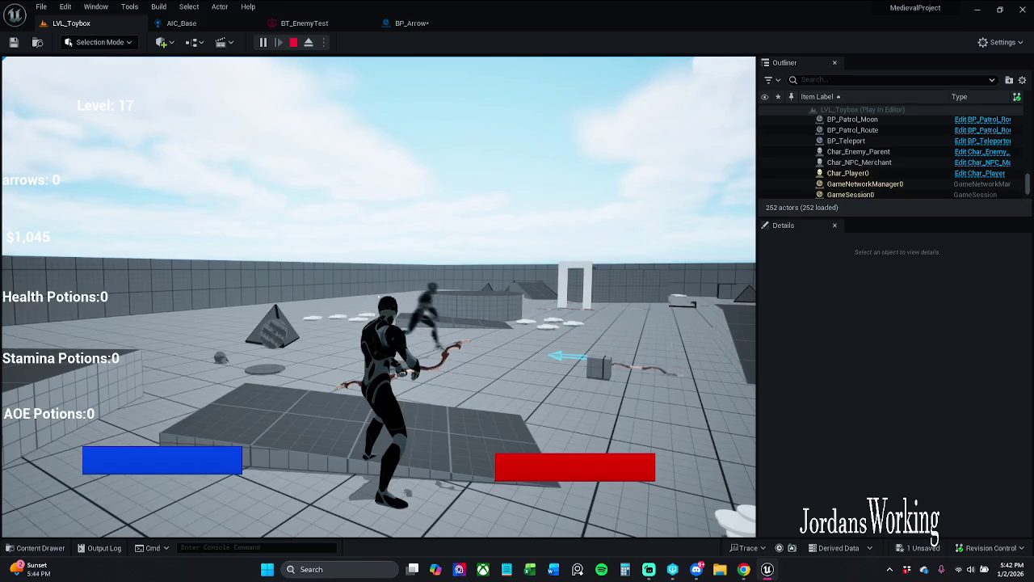
key("Escape")
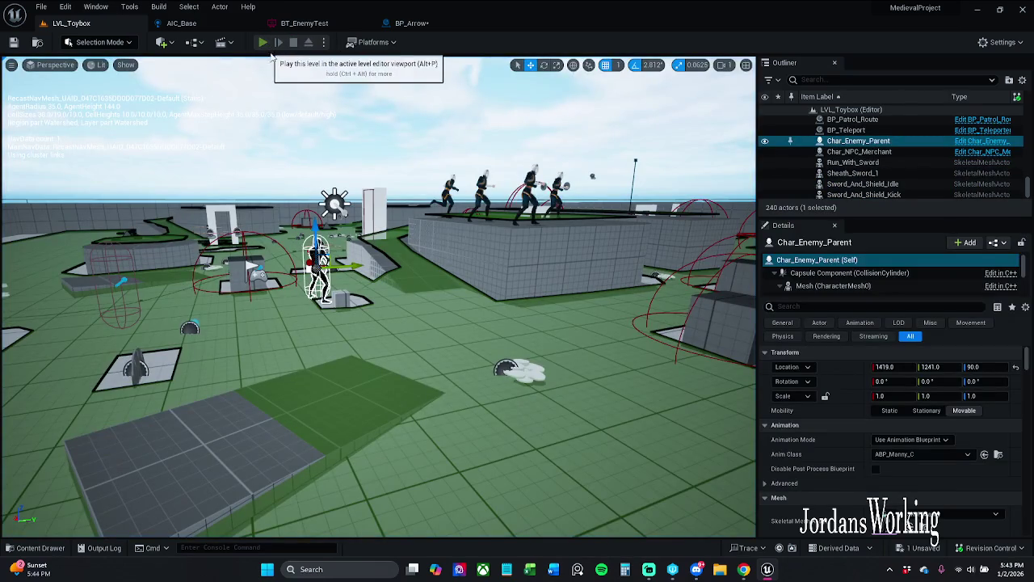
Start a fresh playtest, collect arrows and shoot one from the bow.
left_click(263, 42)
key("w")
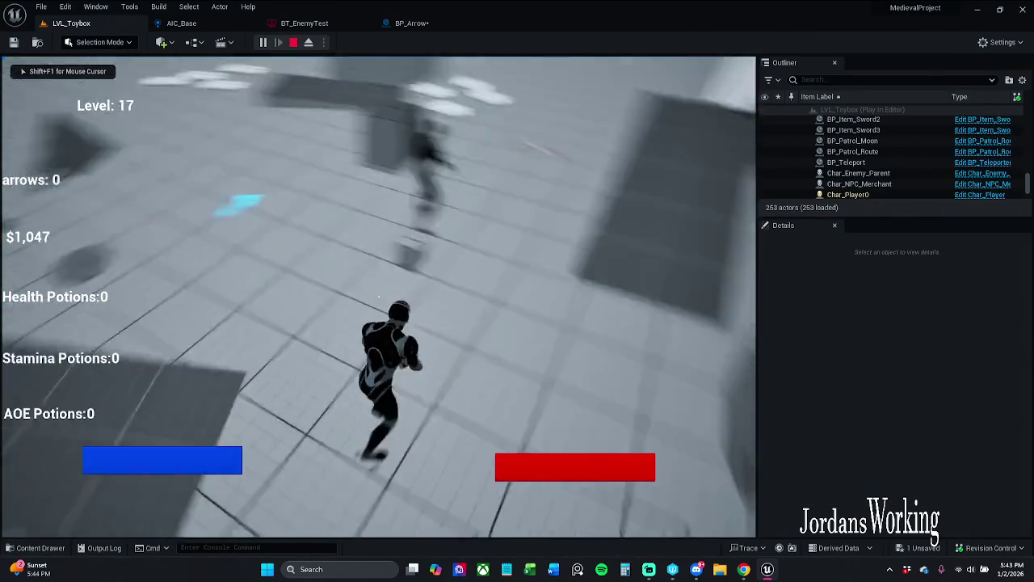
key("w")
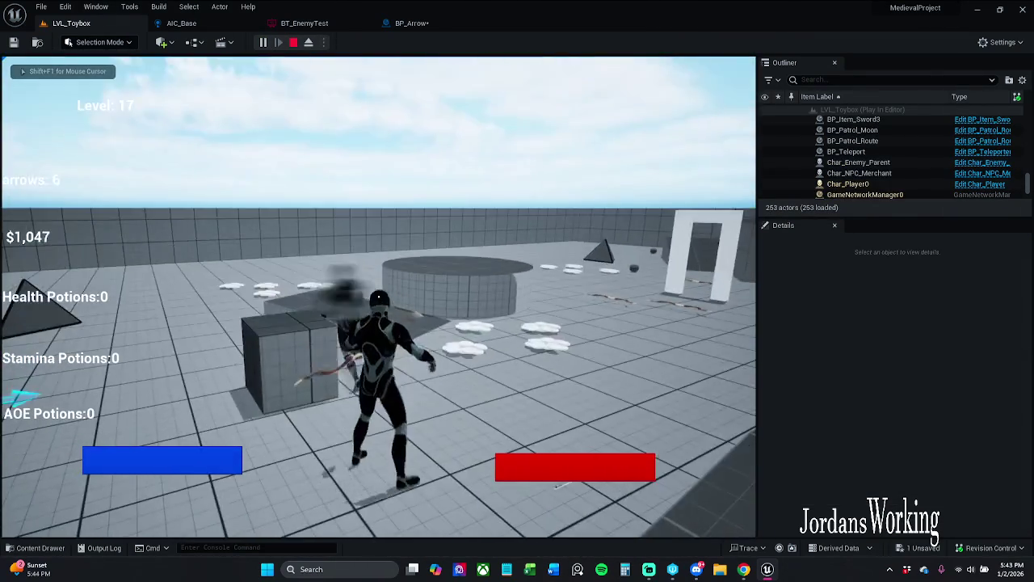
left_click(378, 296)
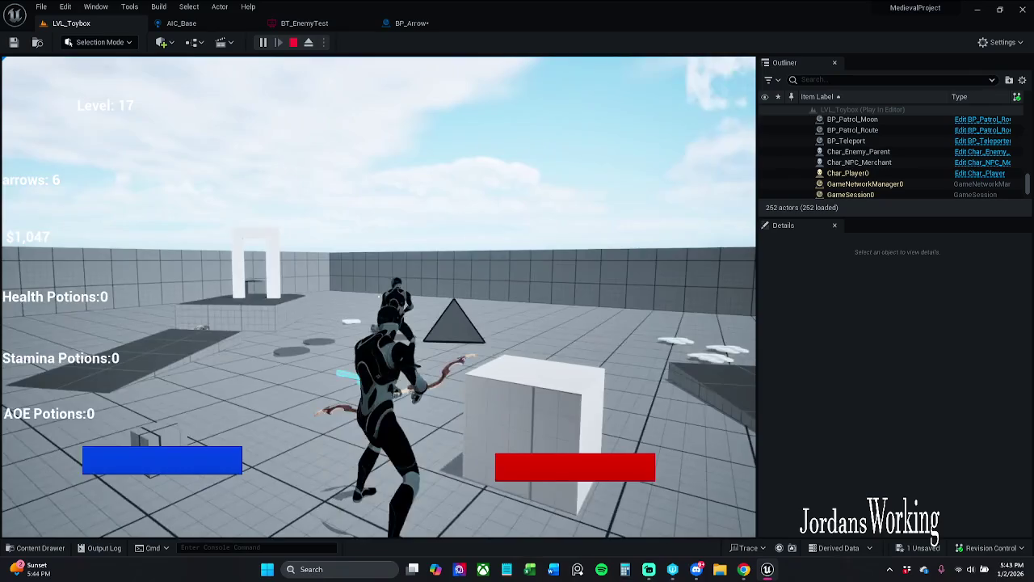
End the playtest and delete the Destroy Actor that follows health damage in BP_Arrow.
left_click(378, 297)
key("Escape")
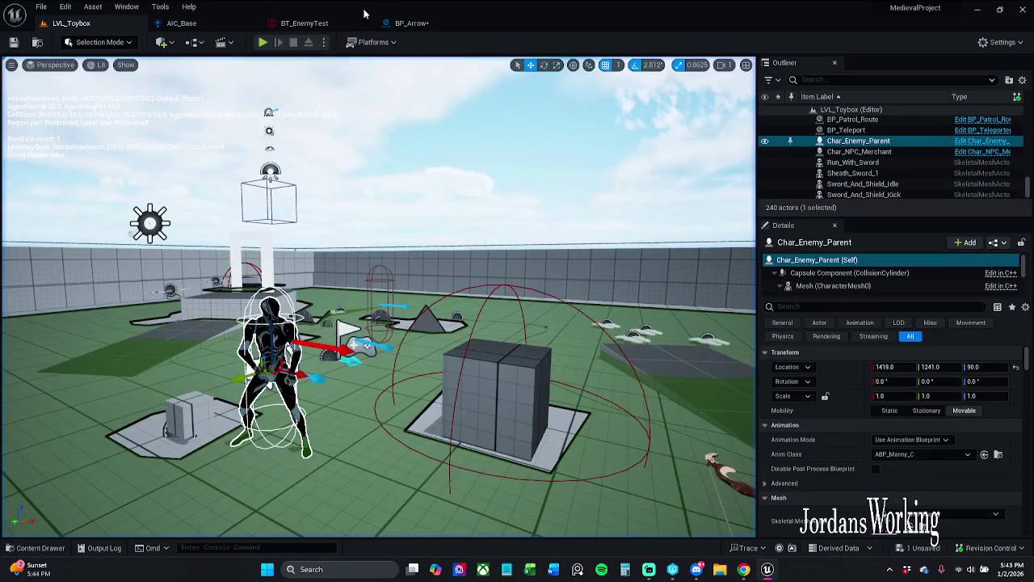
left_click(413, 24)
left_click_drag(624, 205, 522, 159)
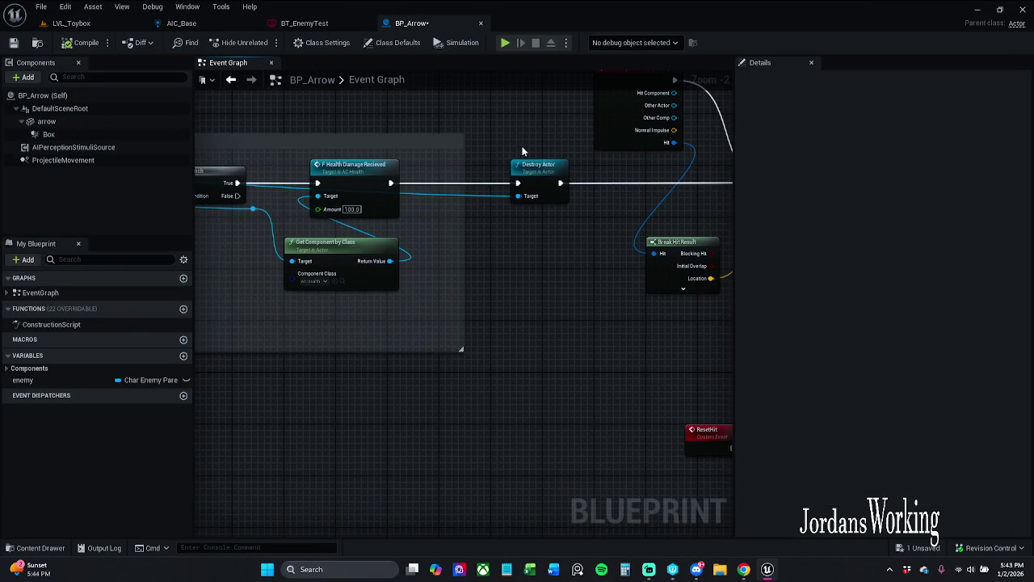
key("Delete")
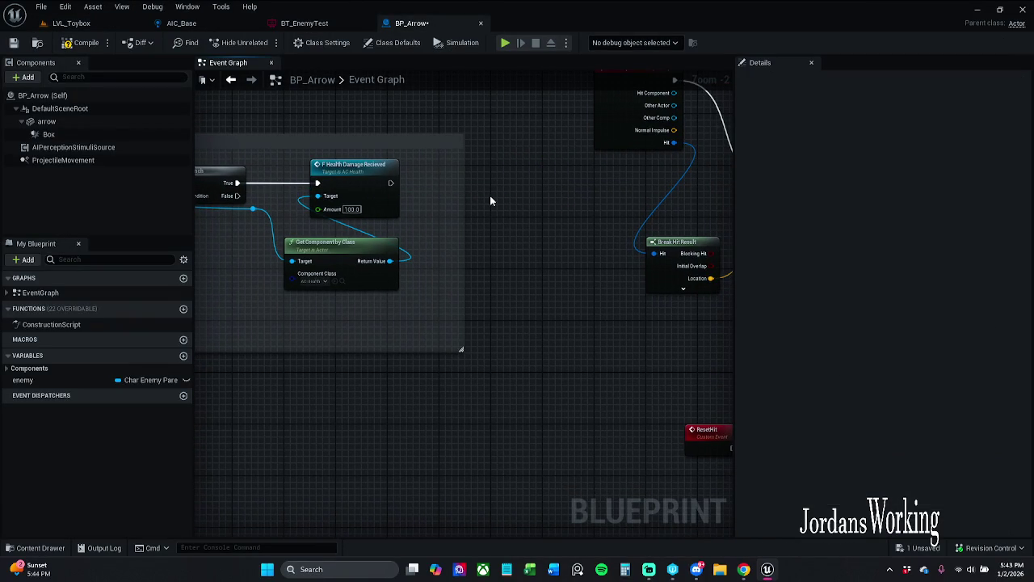
Add a Destroy Actor after Report Noise Event targeting Other Actor, then return to LVL_Toybox.
mouse_move(391, 184)
left_mouse_down()
mouse_move(746, 195)
mouse_move(479, 182)
left_mouse_up()
mouse_move(570, 194)
left_mouse_down()
mouse_move(427, 200)
mouse_move(513, 189)
left_mouse_up()
type("detr")
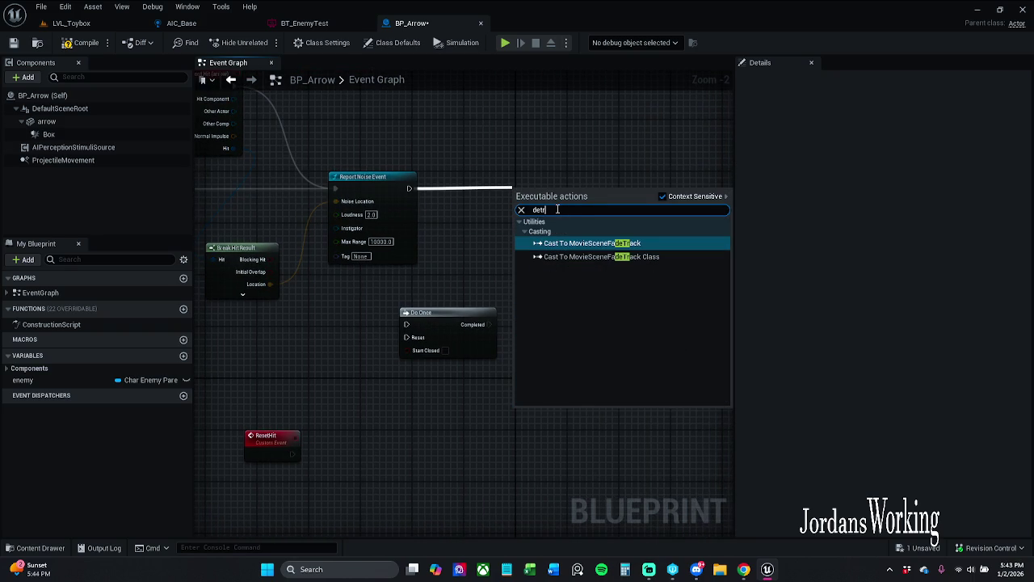
key("BackSpace")
key("BackSpace")
type("str")
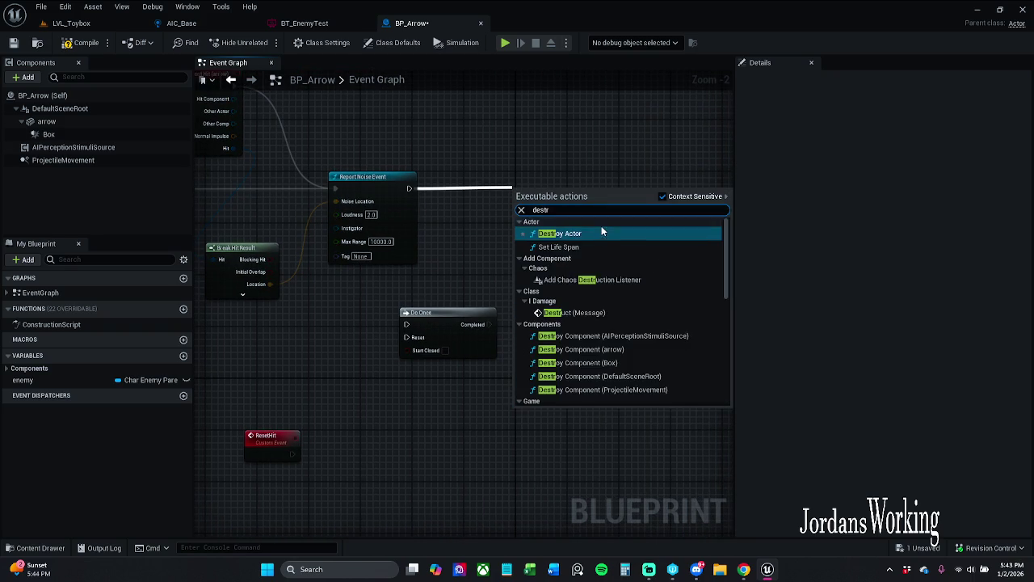
left_click(595, 233)
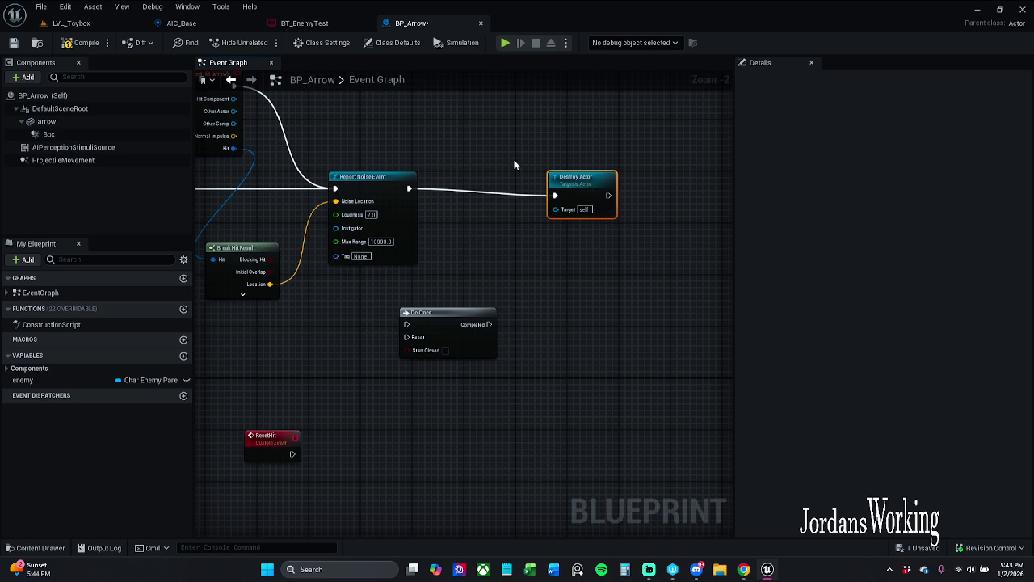
mouse_move(404, 160)
left_mouse_down()
mouse_move(563, 198)
mouse_move(482, 204)
left_mouse_up()
left_click_drag(311, 154, 631, 245)
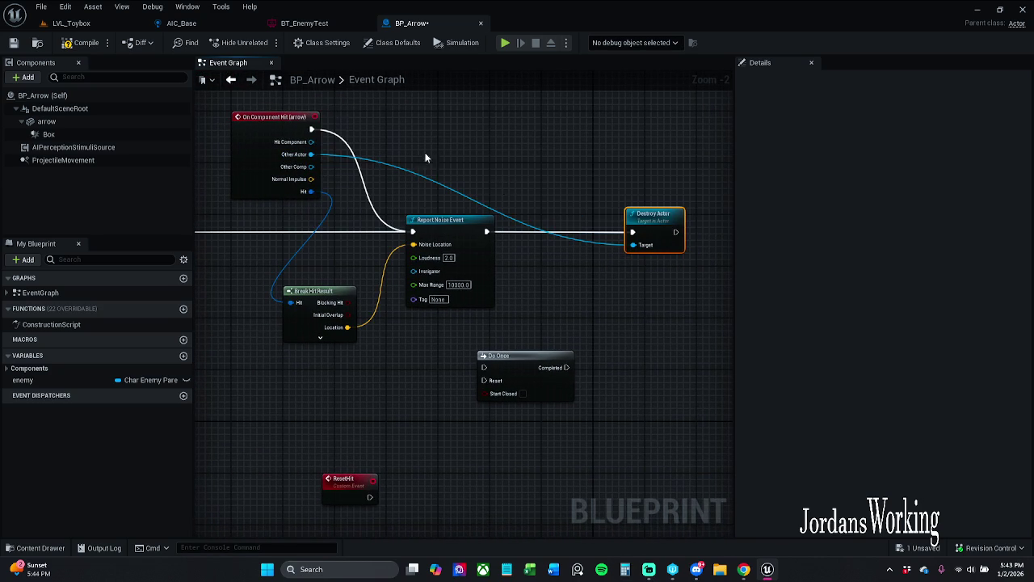
left_click(73, 24)
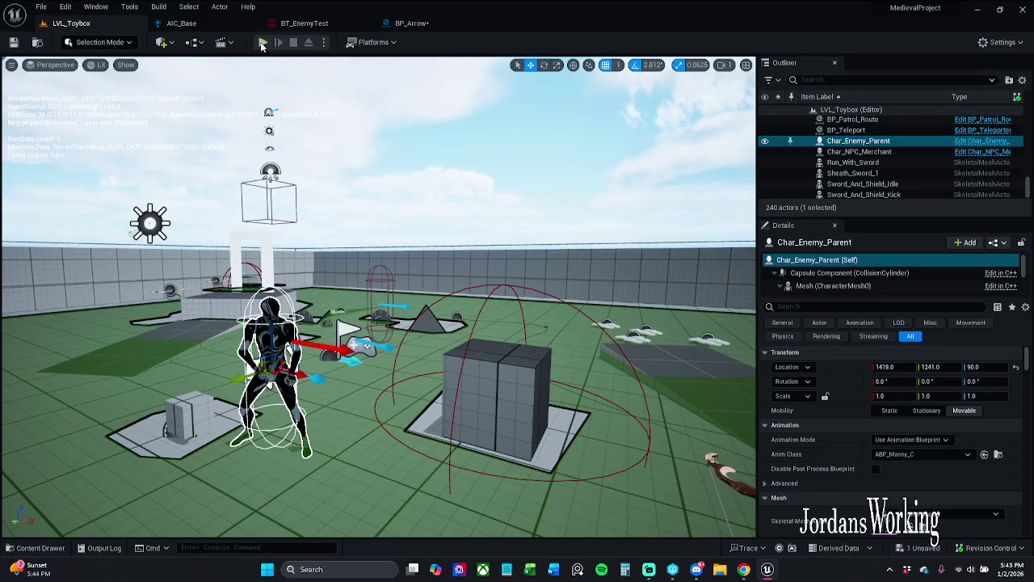
Run a quick Alt+P playtest, stop it, and close the Message Log before returning to BP_Arrow.
key("alt+p")
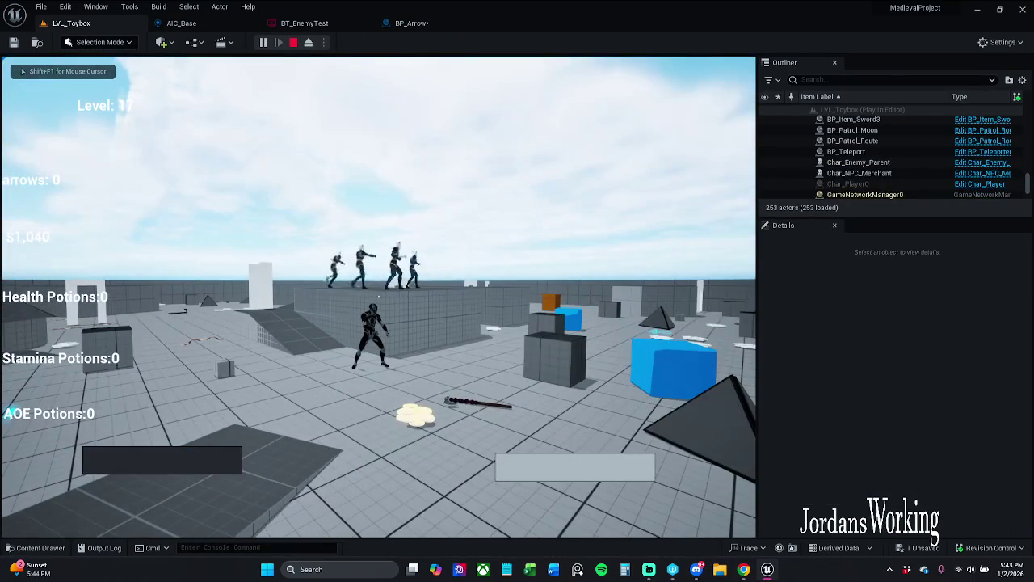
key("Escape")
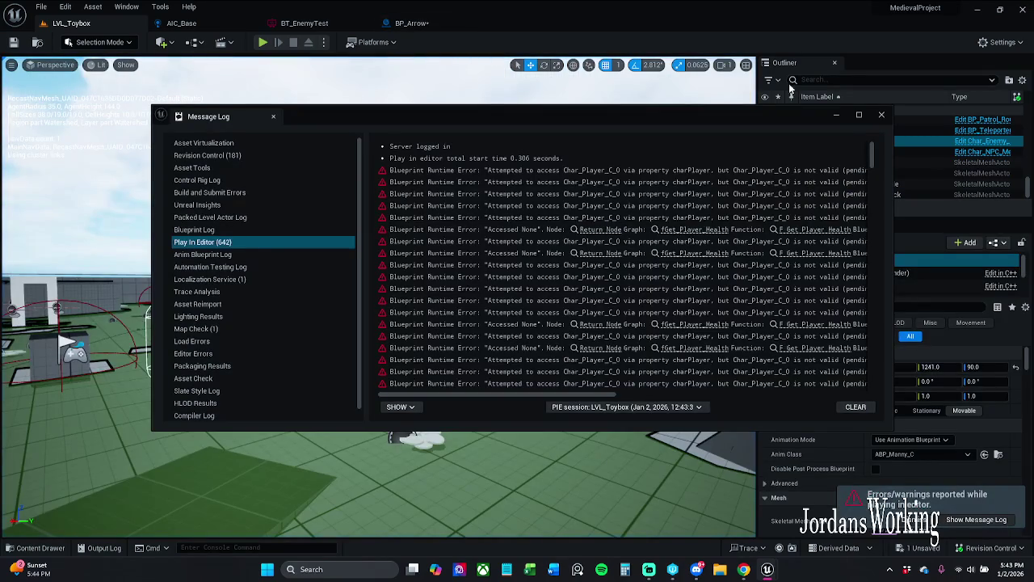
left_click(879, 116)
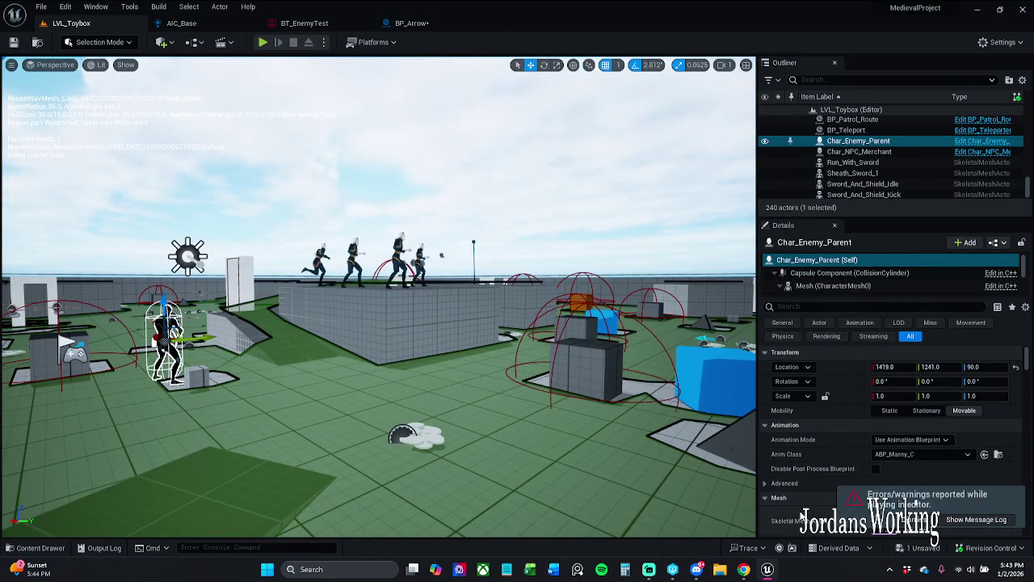
left_click(433, 24)
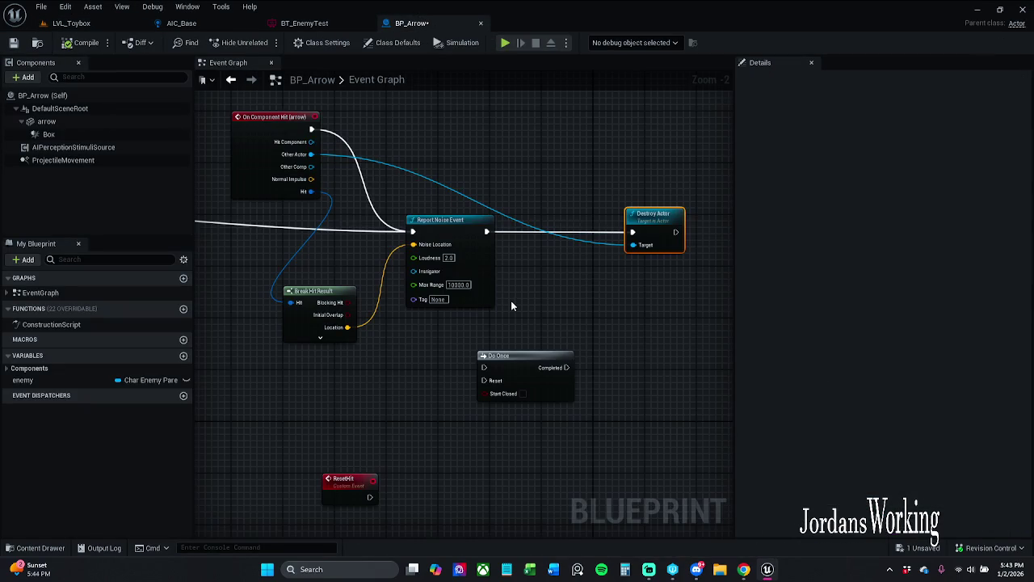
Insert Do Once between Report Noise Event and Destroy Actor, wiring Completed into Destroy Actor.
left_click(477, 169)
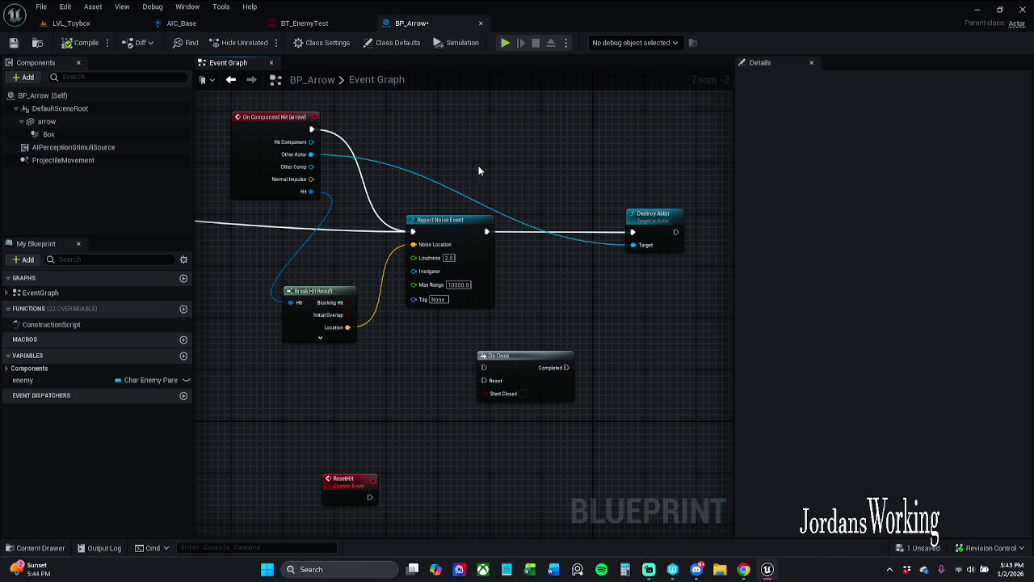
left_click_drag(562, 318, 480, 334)
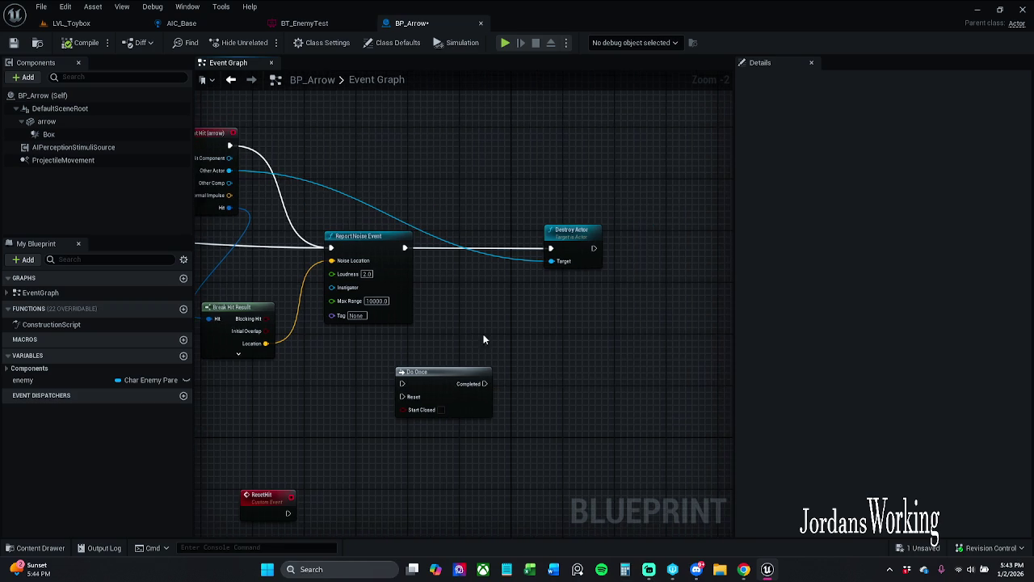
left_click_drag(587, 241, 650, 244)
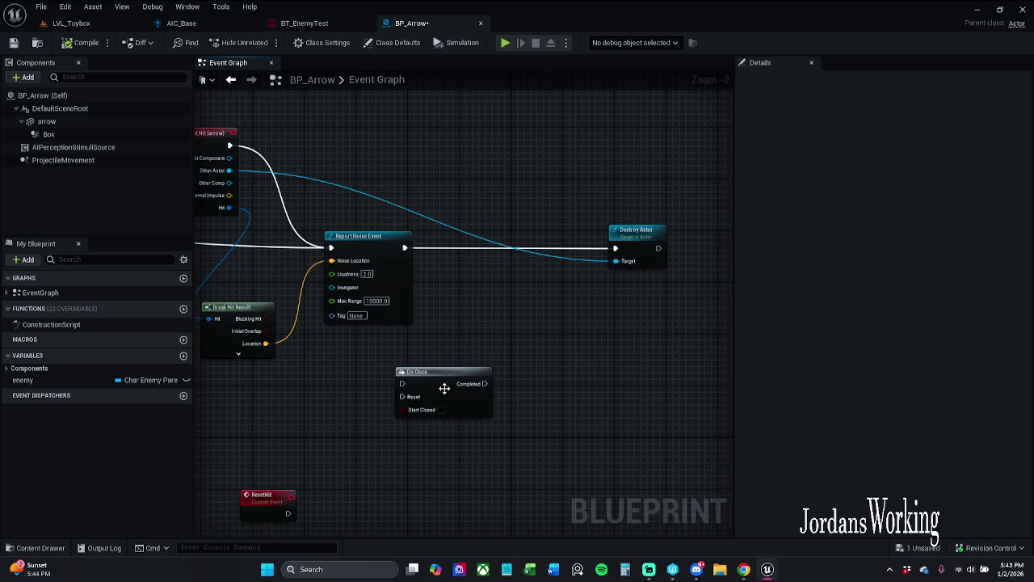
left_click_drag(443, 390, 501, 338)
mouse_move(404, 248)
left_mouse_down()
mouse_move(476, 322)
mouse_move(460, 331)
left_mouse_up()
mouse_move(542, 331)
left_mouse_down()
mouse_move(617, 255)
mouse_move(583, 265)
left_mouse_up()
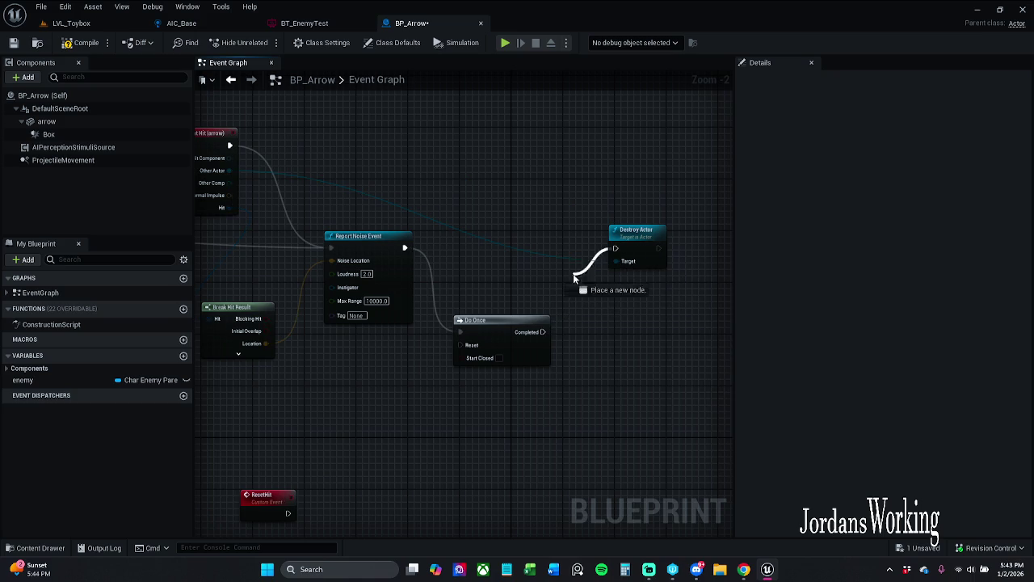
left_click_drag(546, 328, 538, 237)
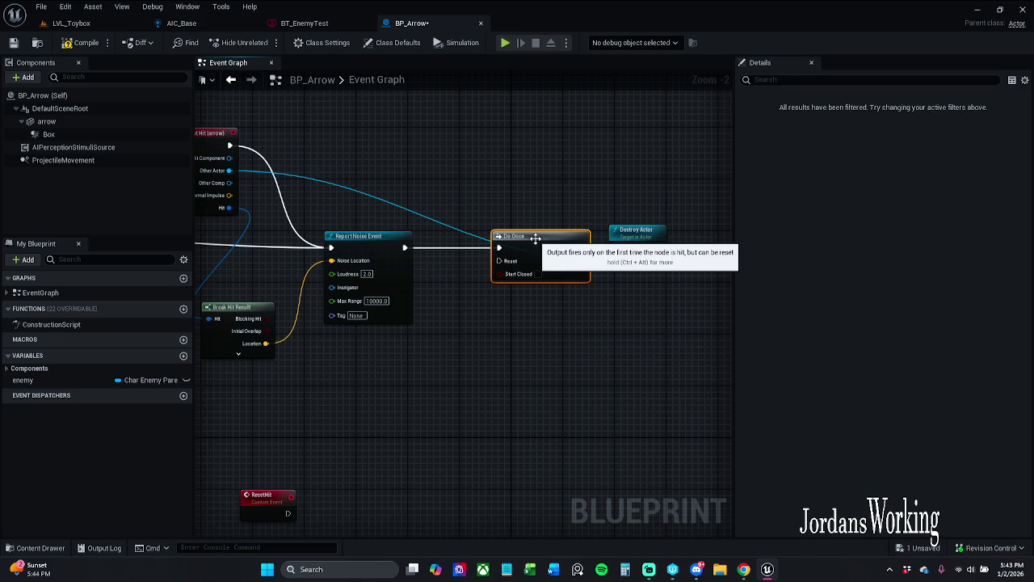
left_click_drag(643, 248, 680, 248)
Move the ResetHit custom event next to the Do Once node.
left_click_drag(257, 164, 366, 181)
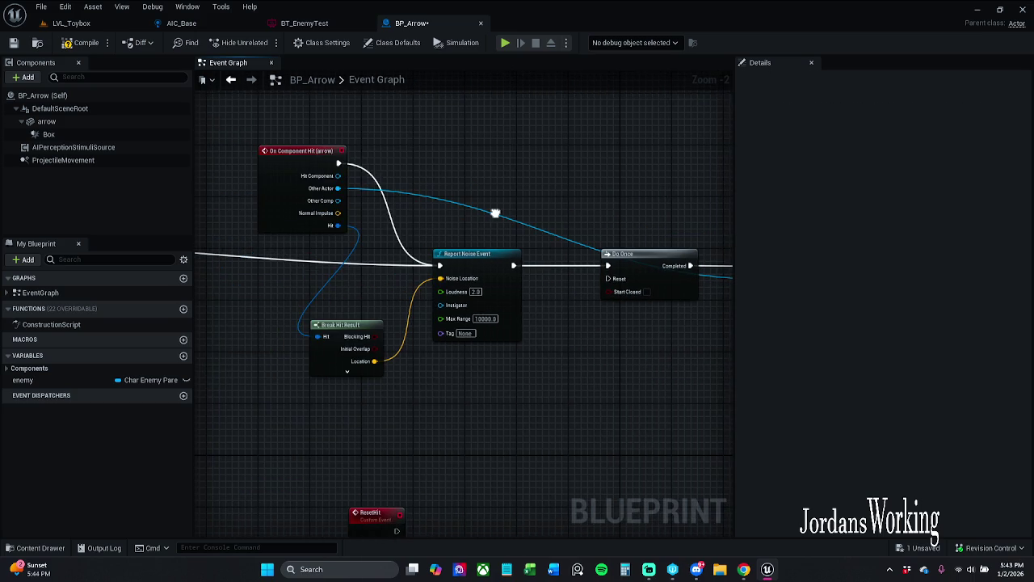
left_click_drag(475, 170, 364, 168)
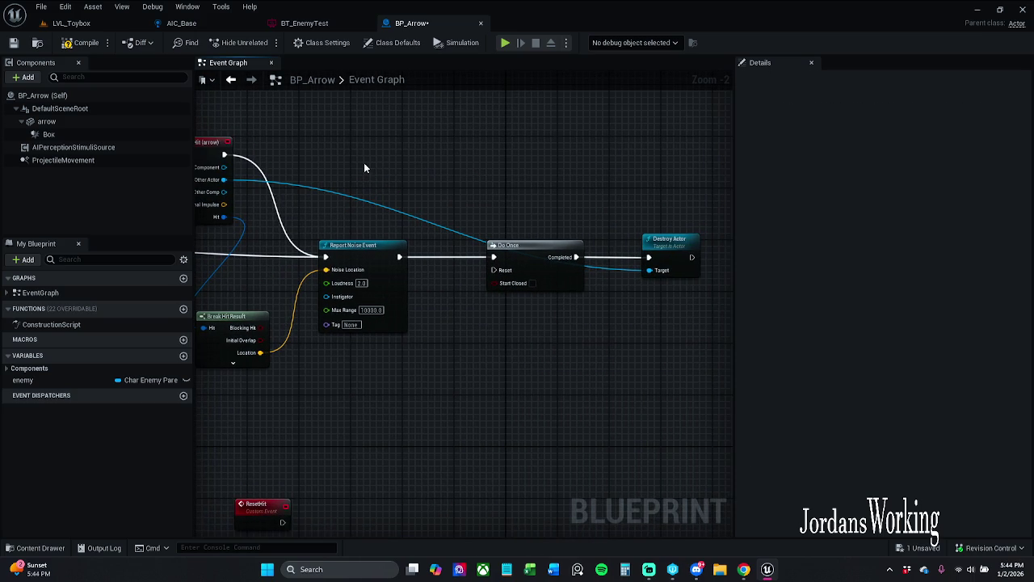
left_click_drag(609, 188, 613, 154)
mouse_move(462, 402)
left_mouse_down()
mouse_move(286, 490)
mouse_move(297, 476)
left_mouse_up()
left_click_drag(367, 445, 535, 346)
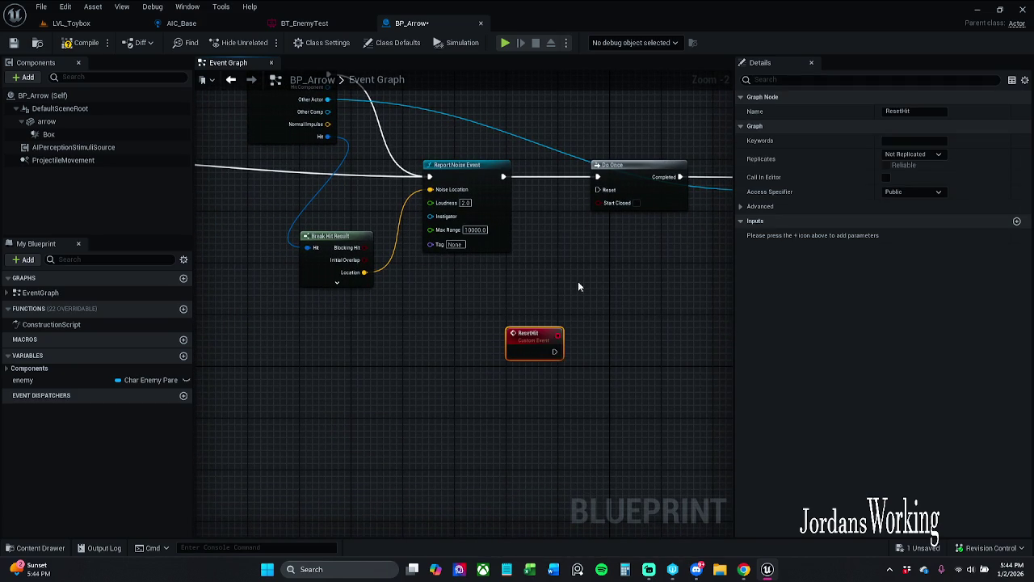
left_click_drag(627, 260, 489, 356)
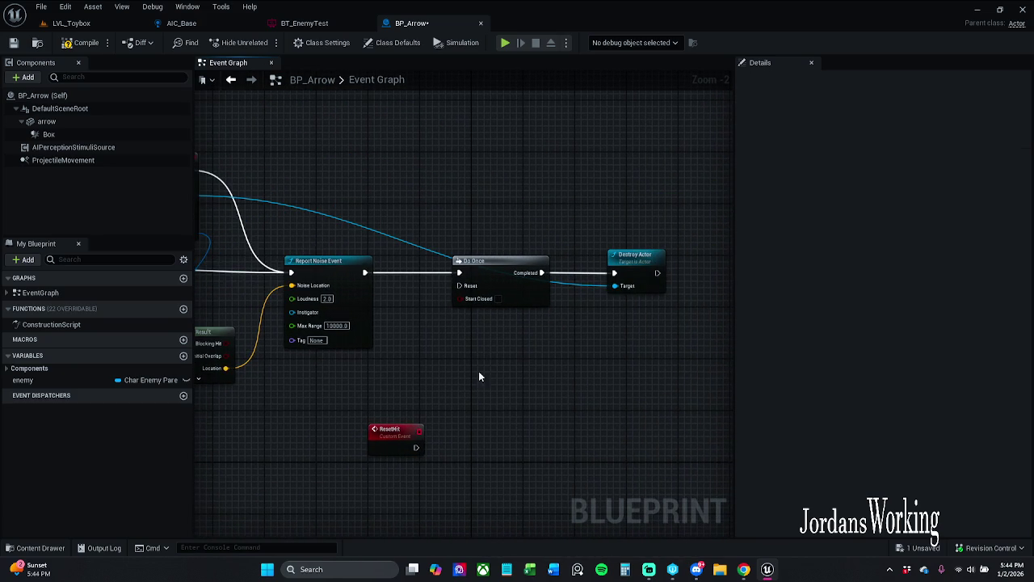
Shift Do Once, Destroy Actor and the reroute point right, and pull a wire from Other Actor.
mouse_move(352, 181)
left_mouse_down()
mouse_move(563, 213)
mouse_move(226, 223)
left_mouse_up()
left_click(428, 207)
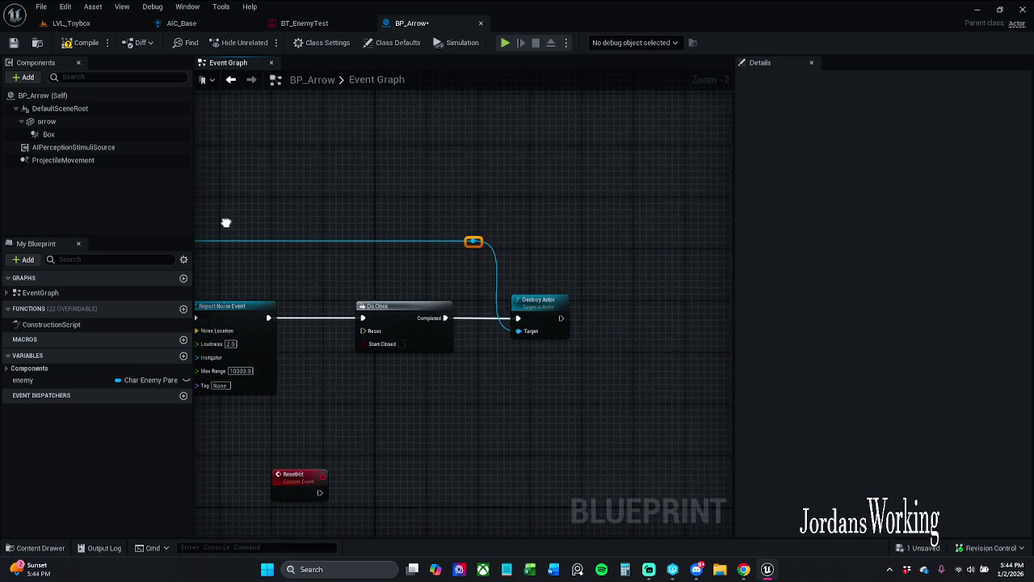
mouse_move(335, 222)
left_mouse_down()
mouse_move(405, 184)
mouse_move(565, 194)
left_mouse_up()
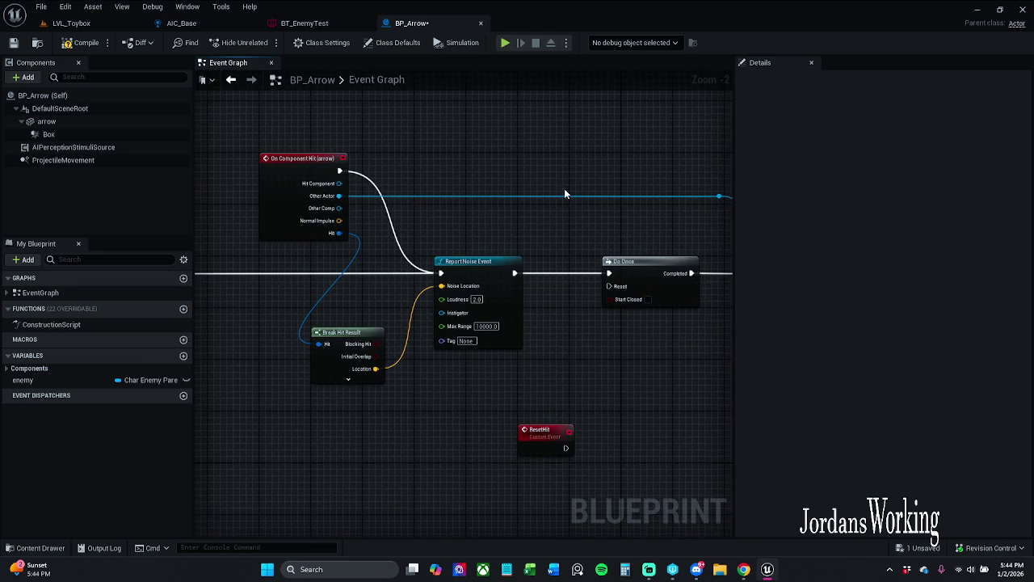
mouse_move(310, 171)
left_mouse_down()
mouse_move(296, 173)
mouse_move(434, 202)
mouse_move(381, 175)
mouse_move(399, 247)
left_mouse_up()
left_click_drag(387, 127, 641, 270)
left_click_drag(464, 239, 595, 240)
left_click_drag(409, 194, 558, 200)
left_click_drag(303, 172, 461, 205)
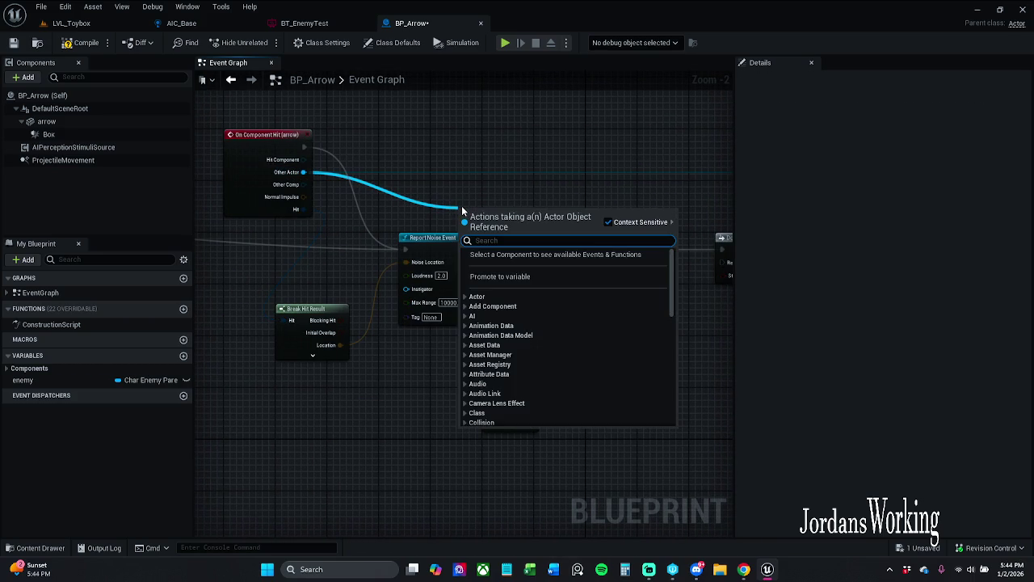
Add an equals (==) comparison node wired to the hit event's Other Actor.
type("is valid")
key("Return")
mouse_move(557, 221)
left_mouse_down()
mouse_move(604, 247)
mouse_move(589, 260)
mouse_move(617, 266)
mouse_move(587, 208)
left_mouse_up()
key("Escape")
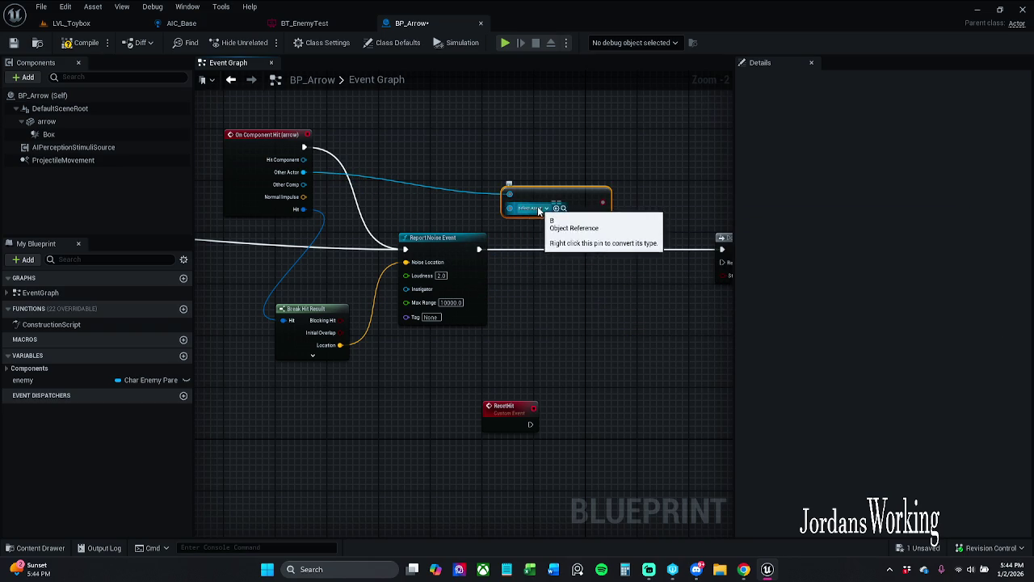
left_click(522, 210)
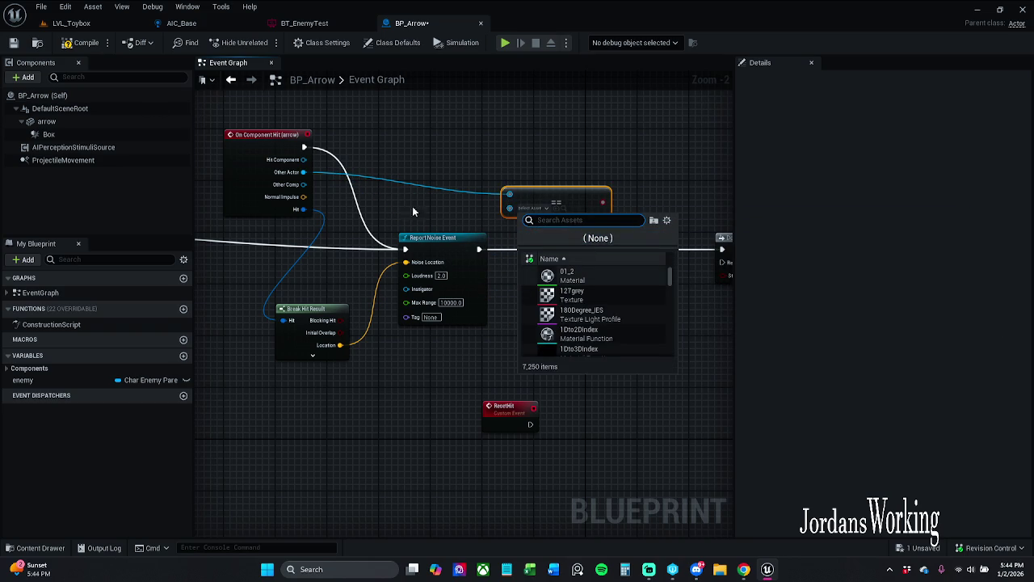
left_click(569, 177)
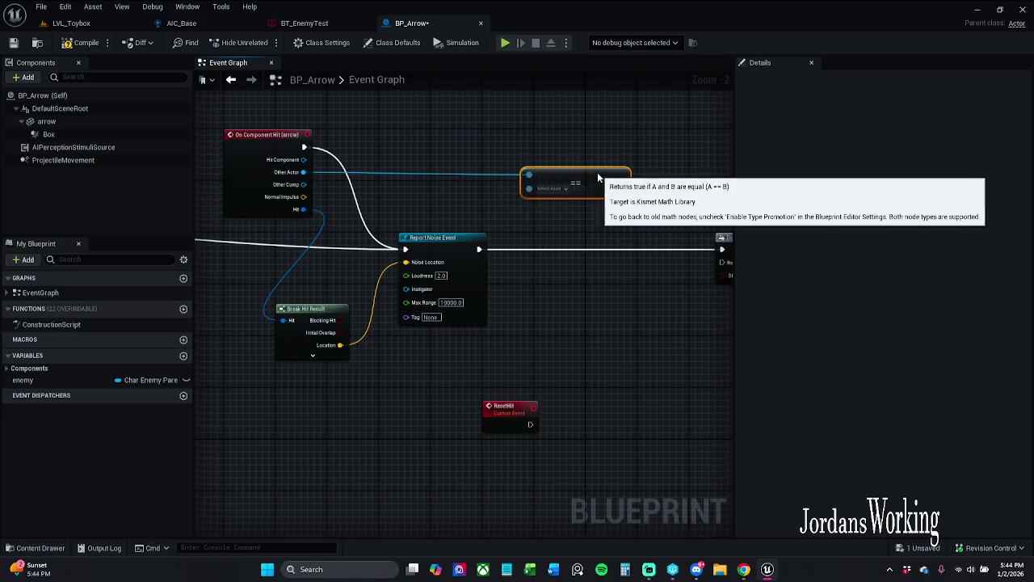
Set the Health Damage Recieved Amount to 25.0, then return to LVL_Toybox.
mouse_move(428, 217)
left_mouse_down()
mouse_move(839, 214)
mouse_move(342, 227)
mouse_move(344, 240)
left_mouse_up()
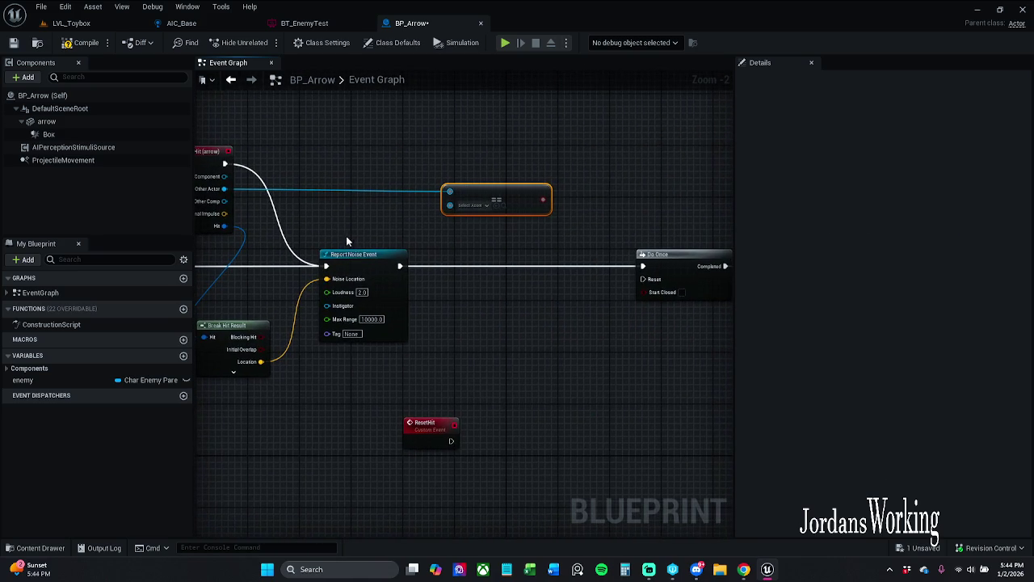
left_click_drag(469, 222, 1033, 217)
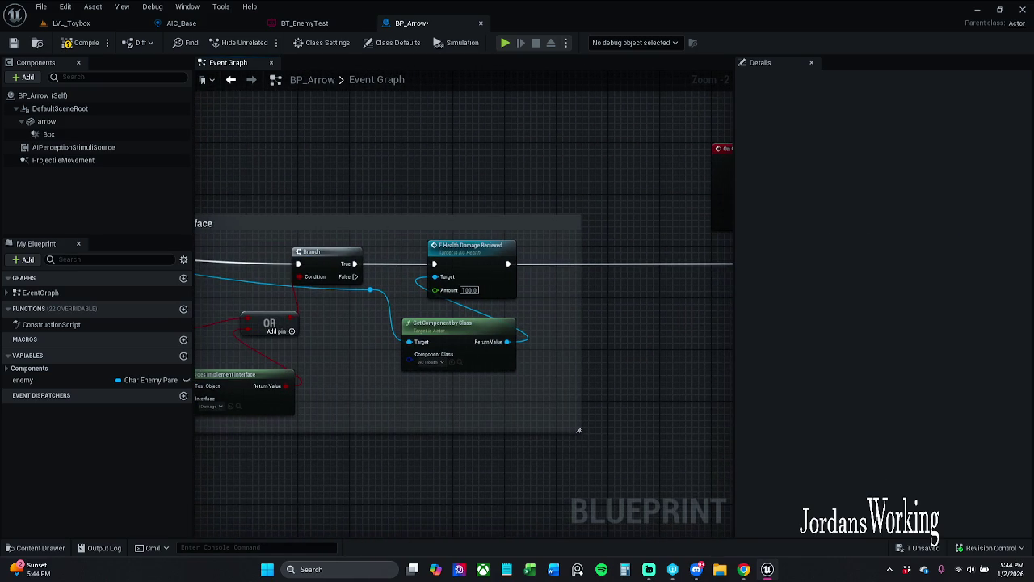
mouse_move(464, 323)
left_mouse_down()
mouse_move(318, 323)
mouse_move(601, 325)
mouse_move(844, 305)
mouse_move(386, 305)
left_mouse_up()
left_click_drag(871, 211, 465, 209)
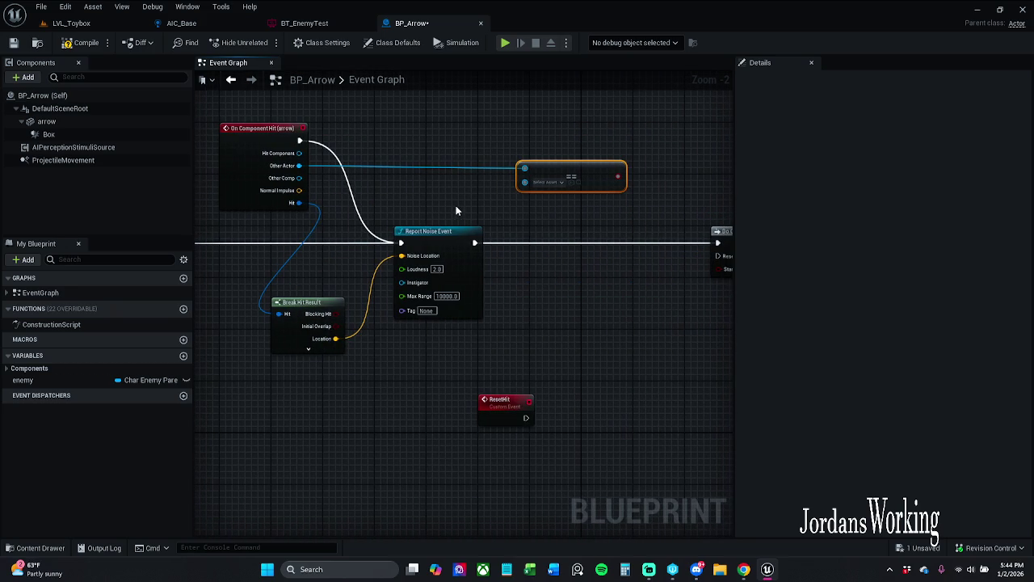
left_click_drag(394, 192, 732, 193)
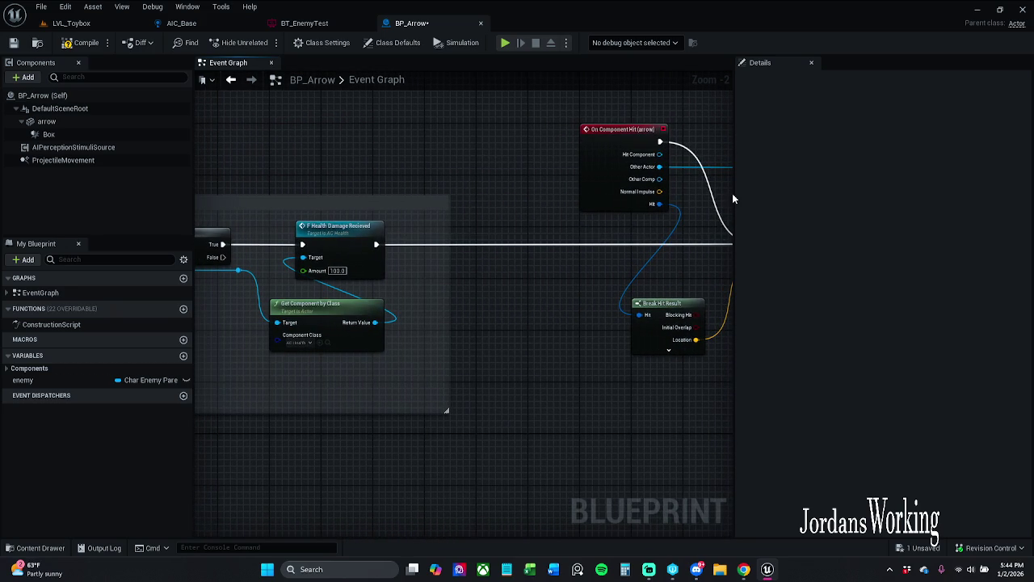
left_click(337, 271)
type("25")
key("Return")
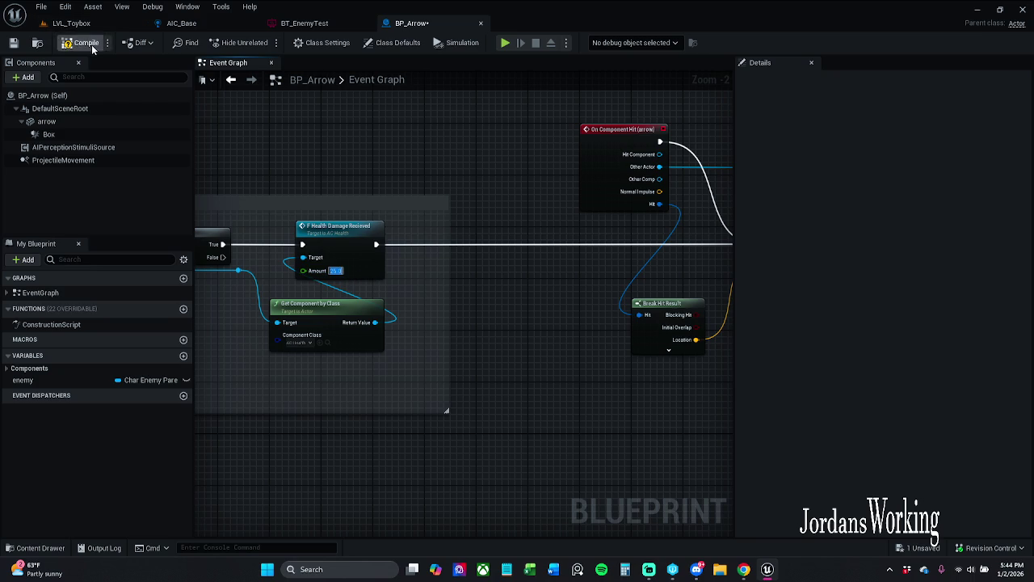
left_click(77, 24)
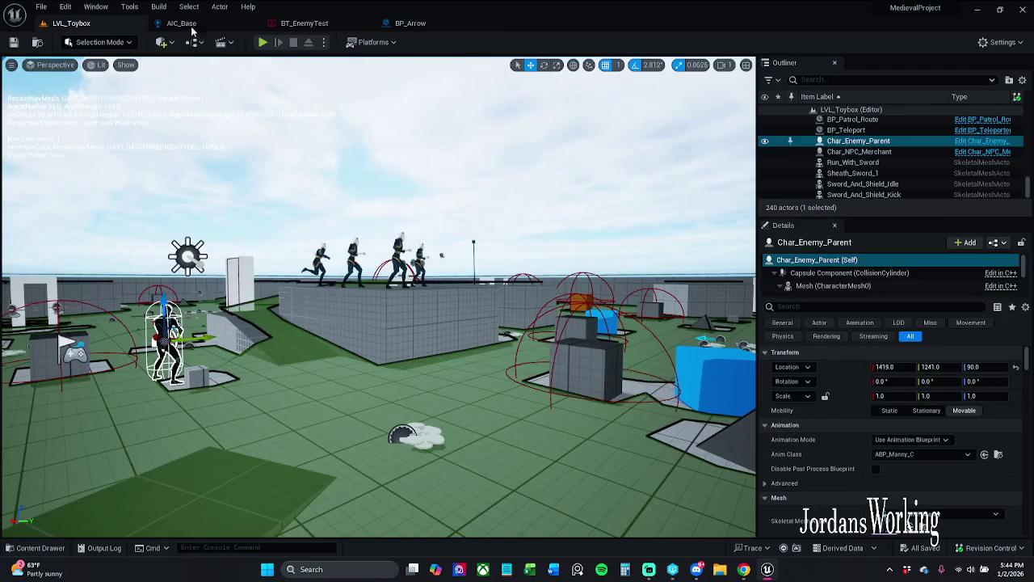
Playtest the level, firing three arrows, then stop the session.
left_click(265, 44)
key("w")
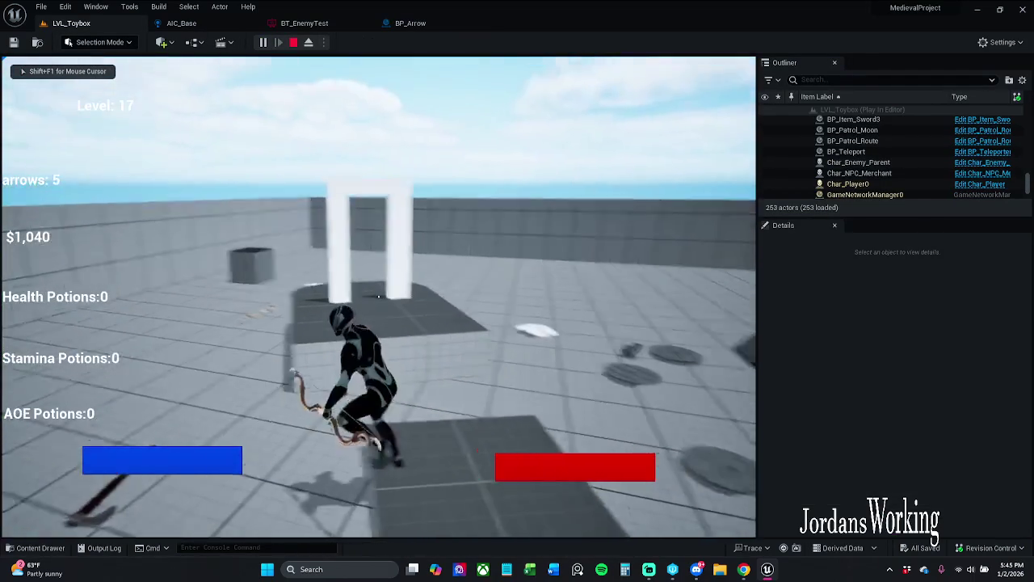
left_click(378, 297)
left_click(378, 297)
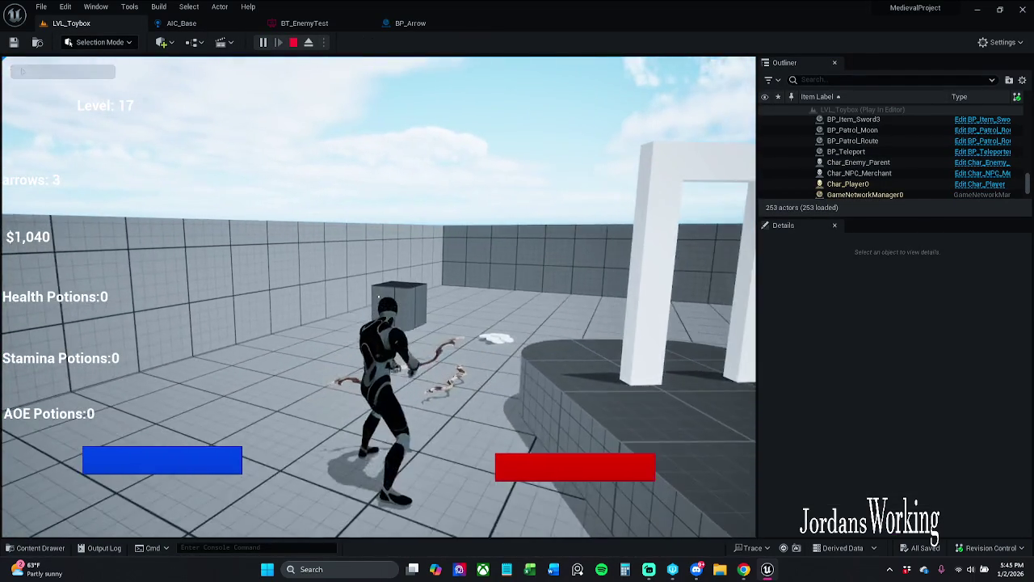
left_click(378, 297)
key("Escape")
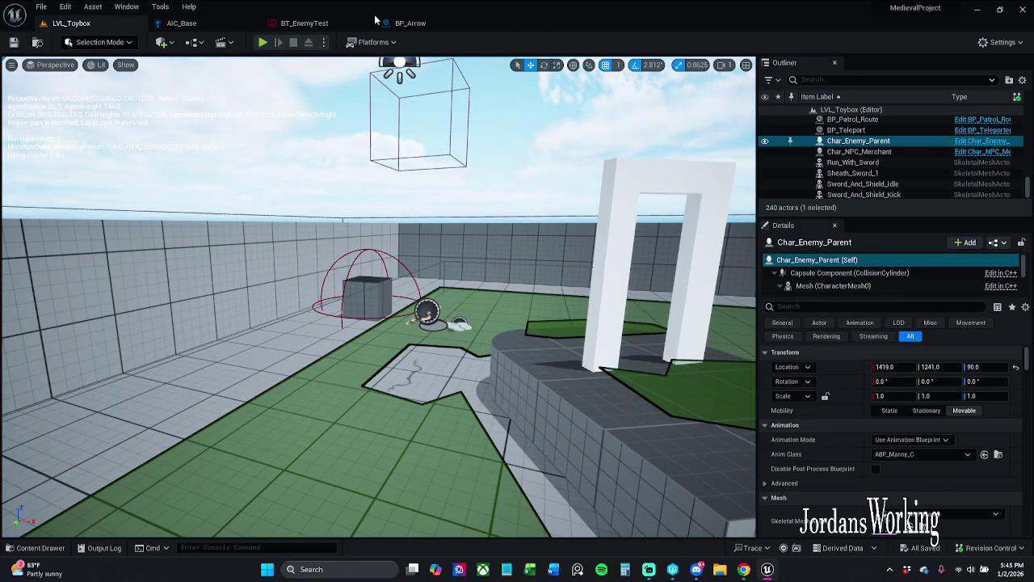
Select the crate BP_Destruct_Crate9 and open its Blueprint for editing.
left_click(428, 282)
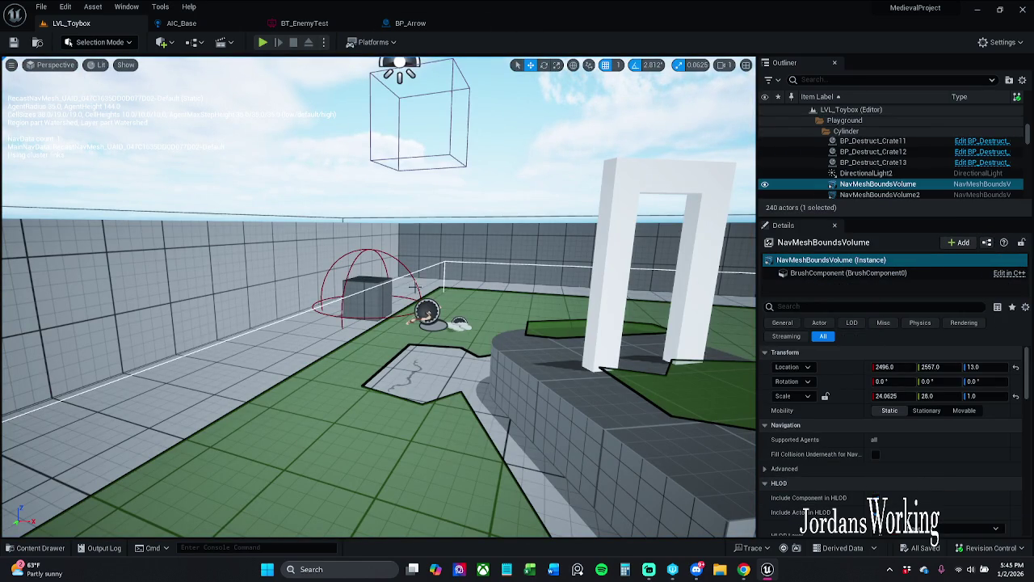
left_click(367, 293)
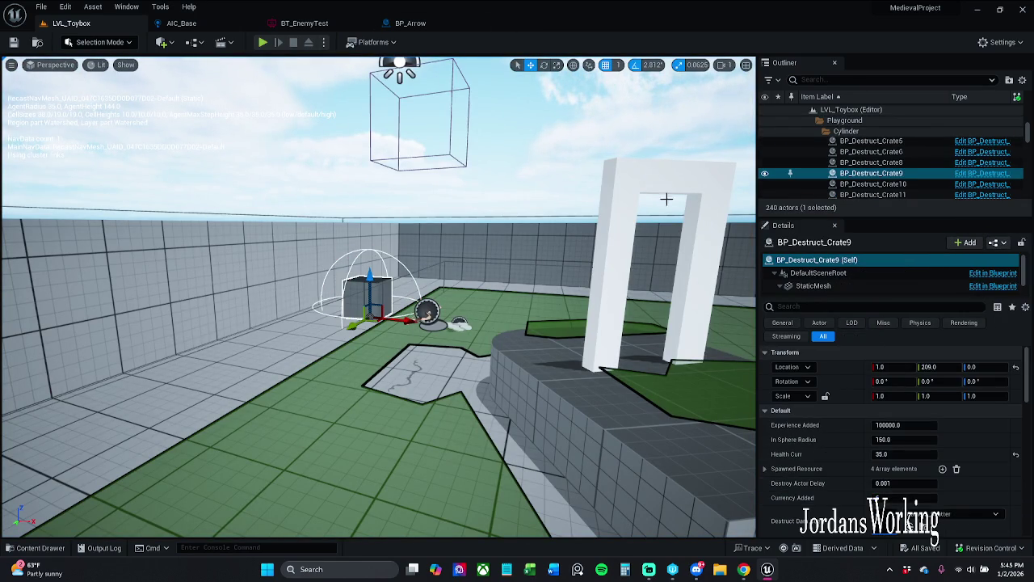
left_click(982, 163)
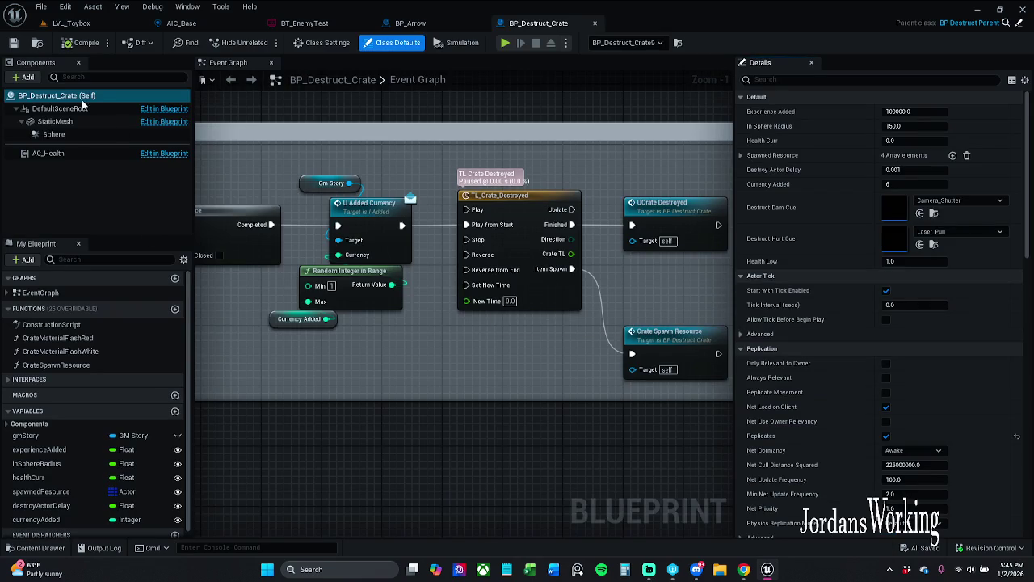
Inspect the crate's AC_Health component values, then close BP_Destruct_Crate, leaving BP_Arrow showing.
left_click(54, 153)
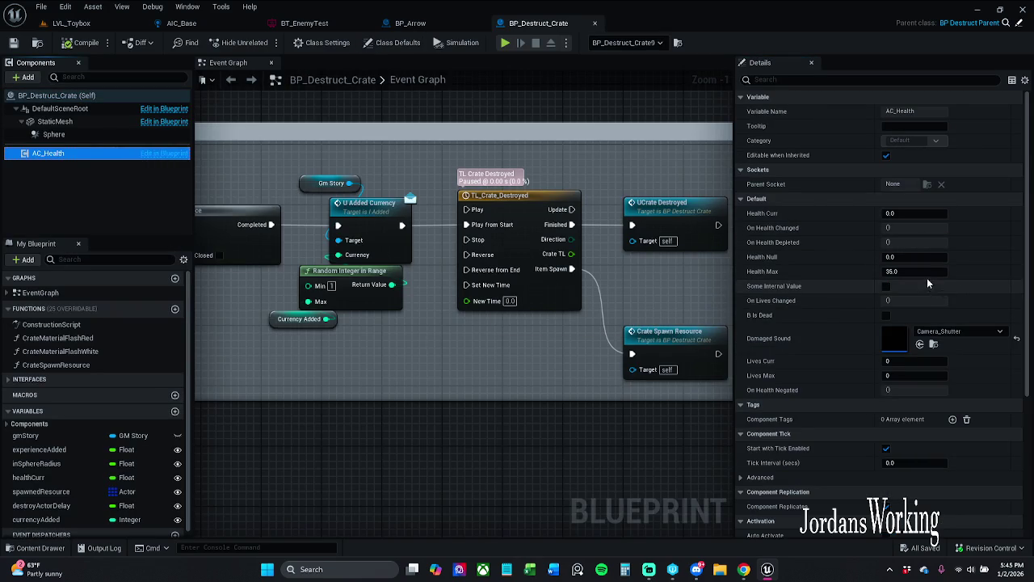
left_click(412, 23)
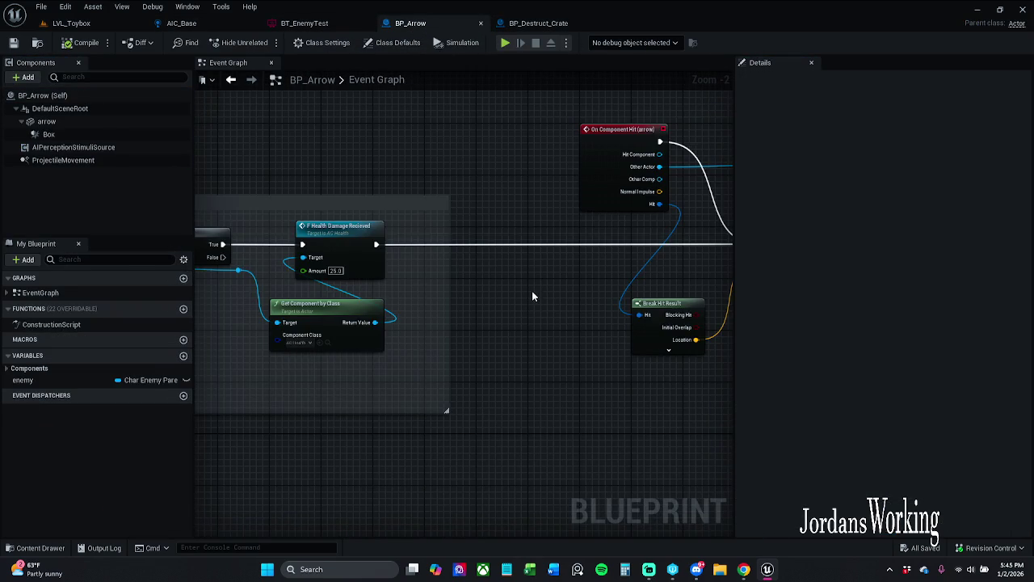
left_click_drag(442, 298, 517, 297)
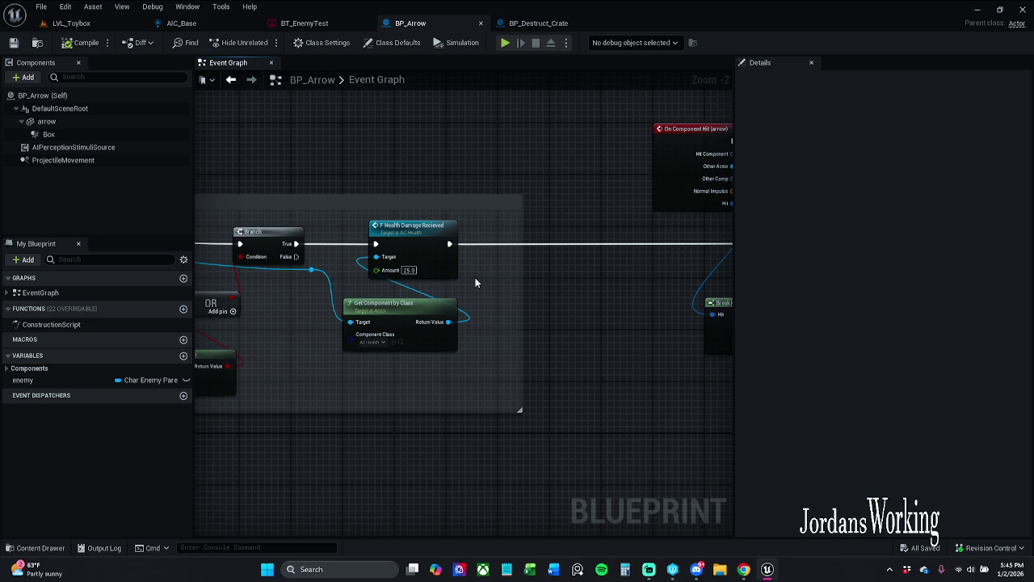
left_click(540, 24)
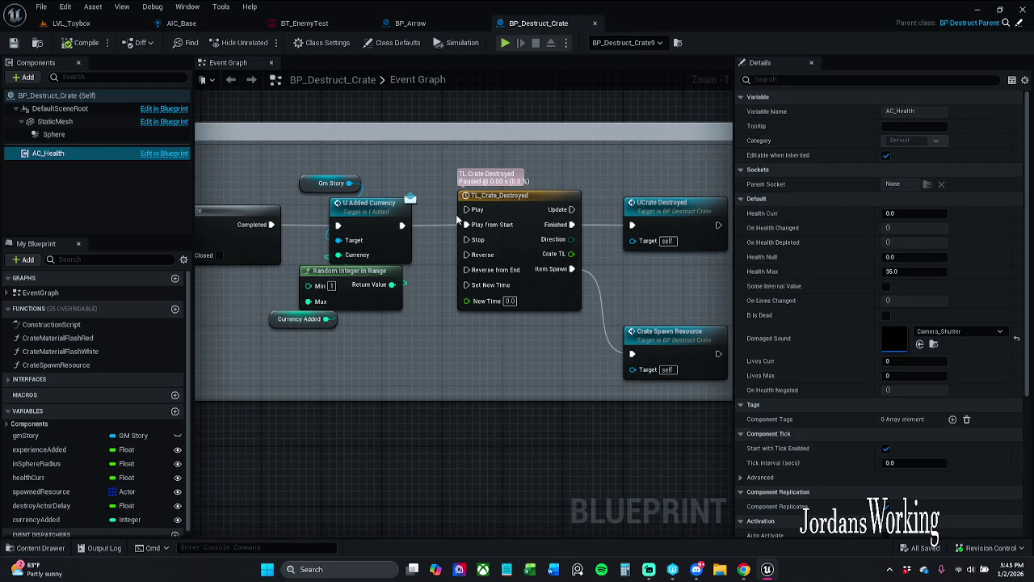
key("ctrl+w")
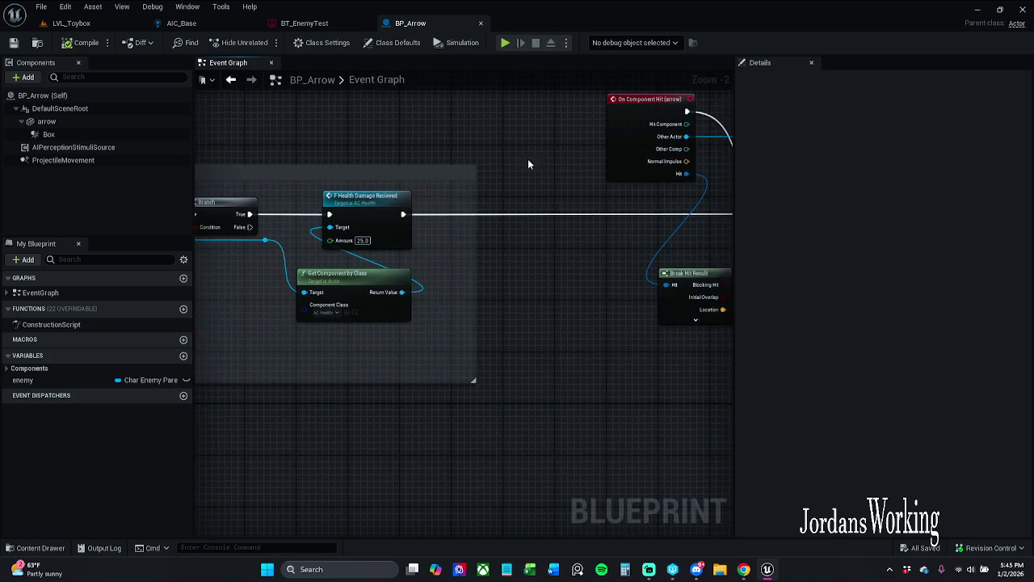
Pan to the == comparison node and open its Select Asset picker.
mouse_move(353, 166)
left_mouse_down()
mouse_move(320, 185)
mouse_move(289, 185)
left_mouse_up()
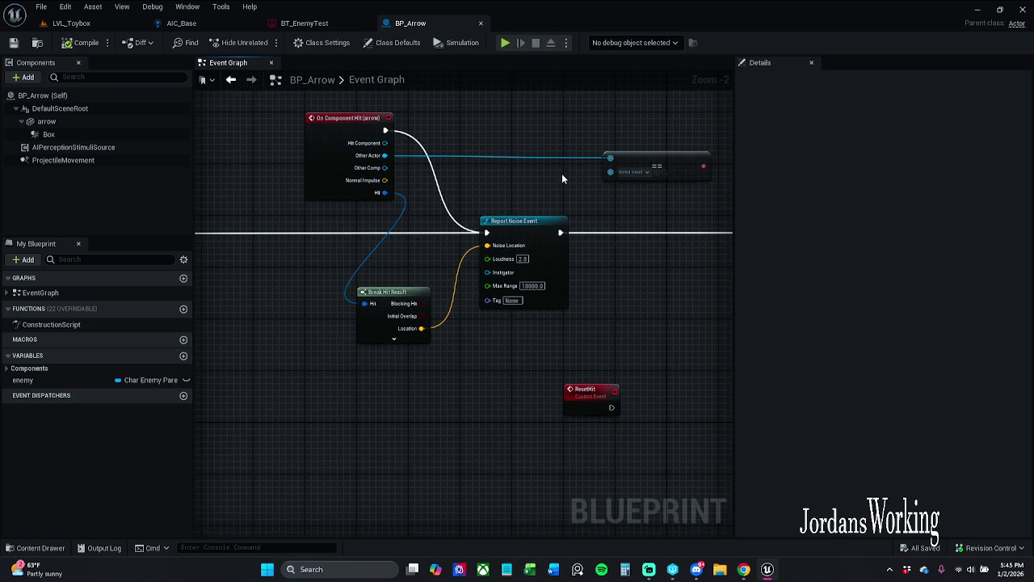
left_click_drag(563, 179, 498, 187)
mouse_move(405, 159)
left_mouse_down()
mouse_move(475, 153)
mouse_move(109, 145)
mouse_move(320, 123)
mouse_move(182, 123)
mouse_move(241, 134)
left_mouse_up()
left_click(400, 185)
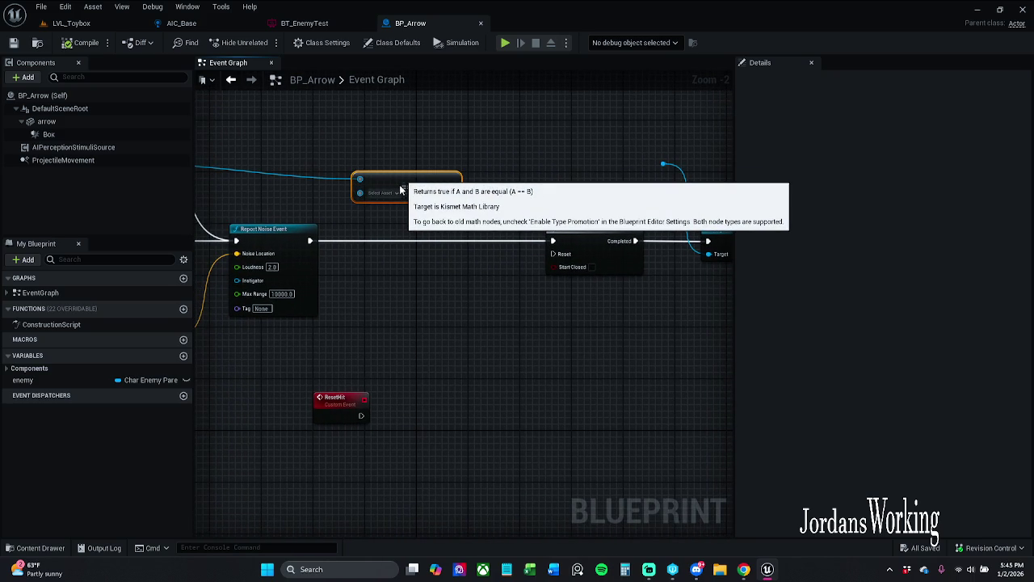
left_click(396, 192)
left_click(475, 176)
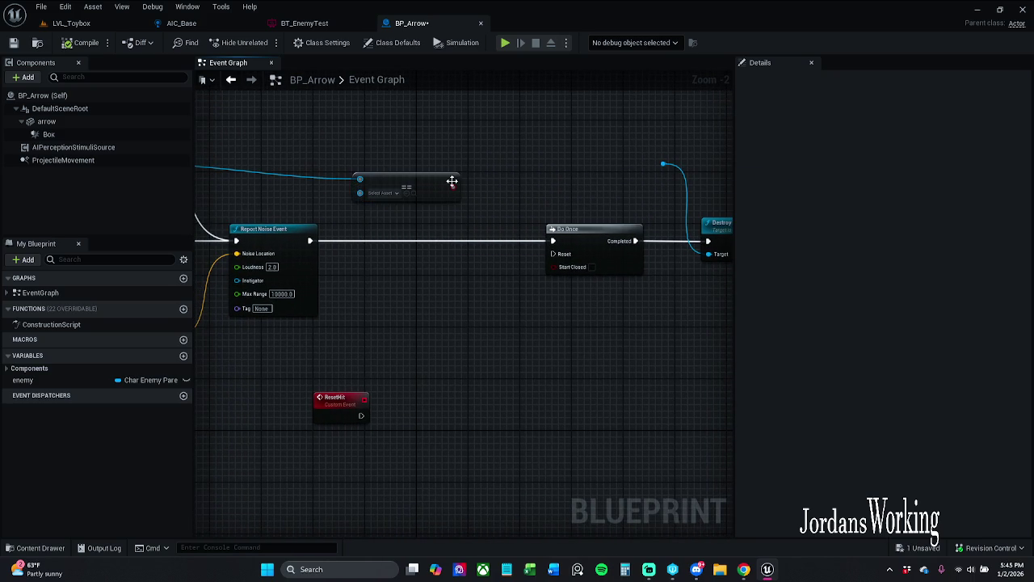
left_click(396, 193)
Search the asset picker for "char enemy ai" and browse the six matching results.
type("char ene")
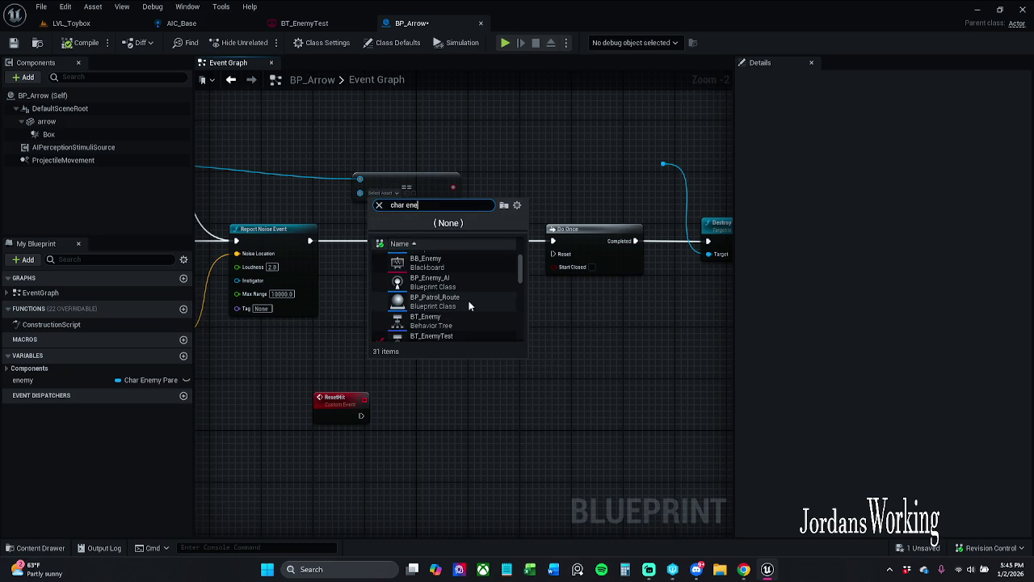
scroll(468, 299, "down", 1)
scroll(466, 297, "down", 8)
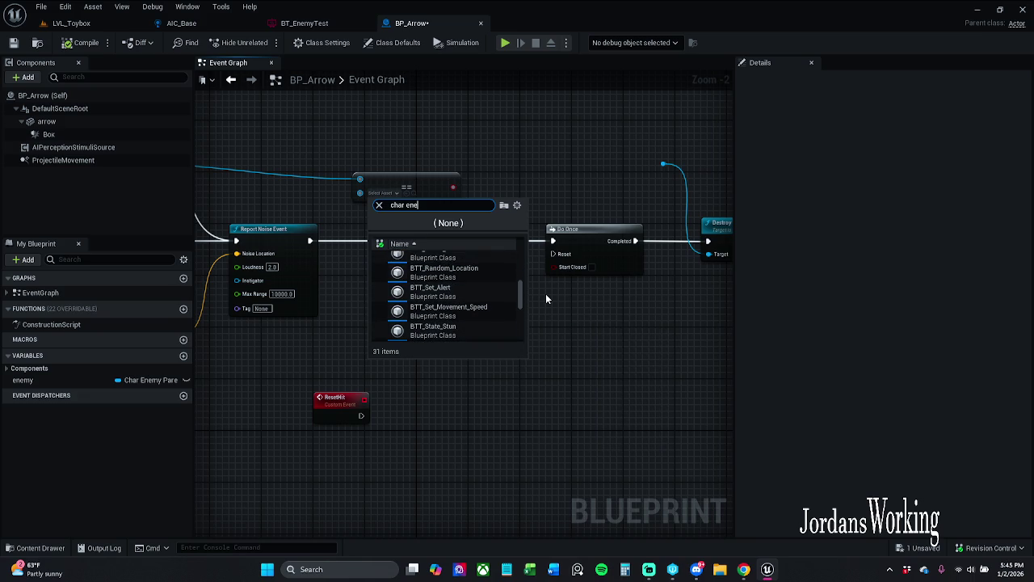
type("my ai")
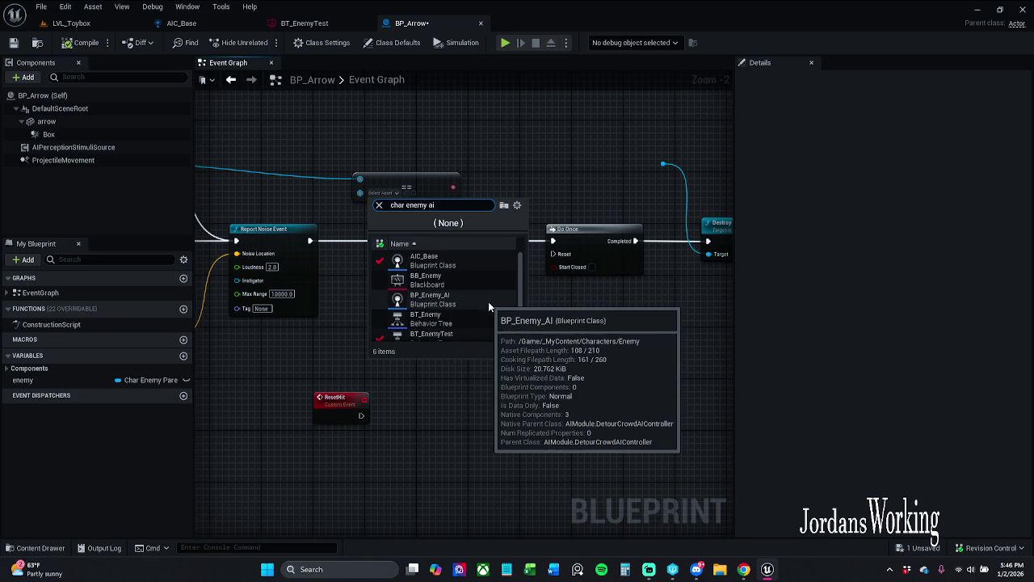
scroll(483, 302, "down", 1)
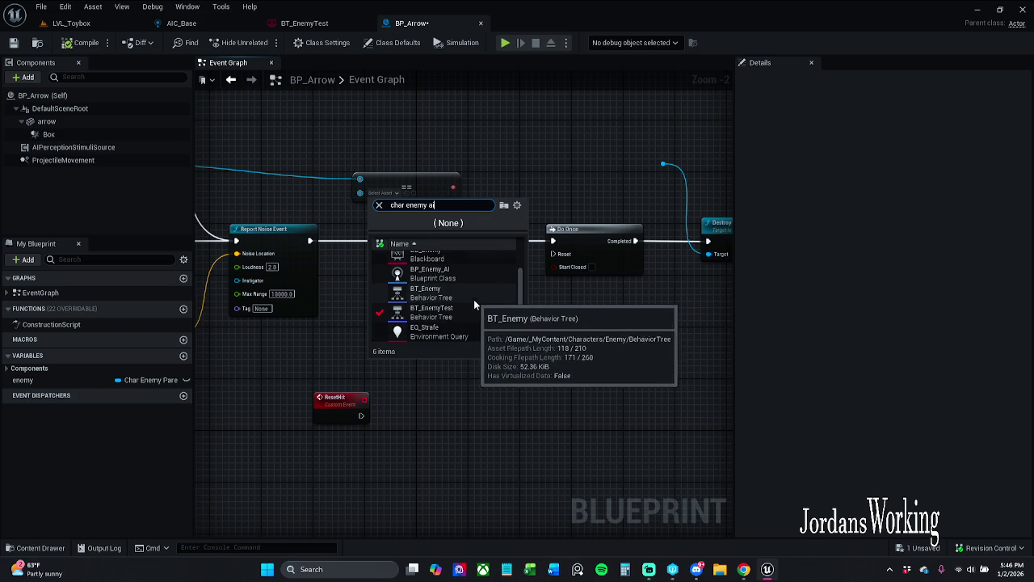
scroll(474, 298, "up", 1)
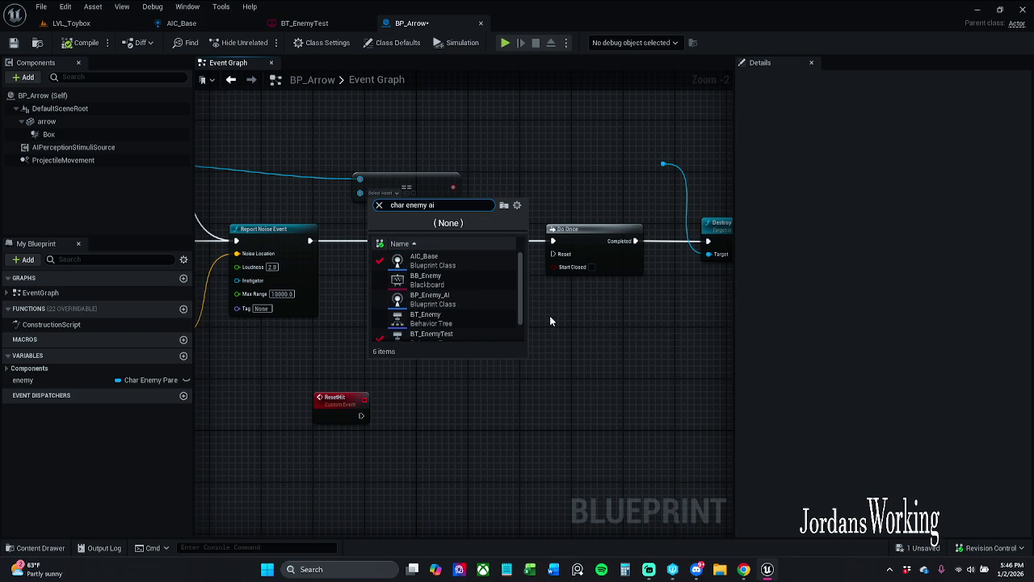
Compare against AIC_Base and add a Branch node fed by the equality result.
left_click(460, 260)
left_click_drag(446, 188, 466, 224)
type("b")
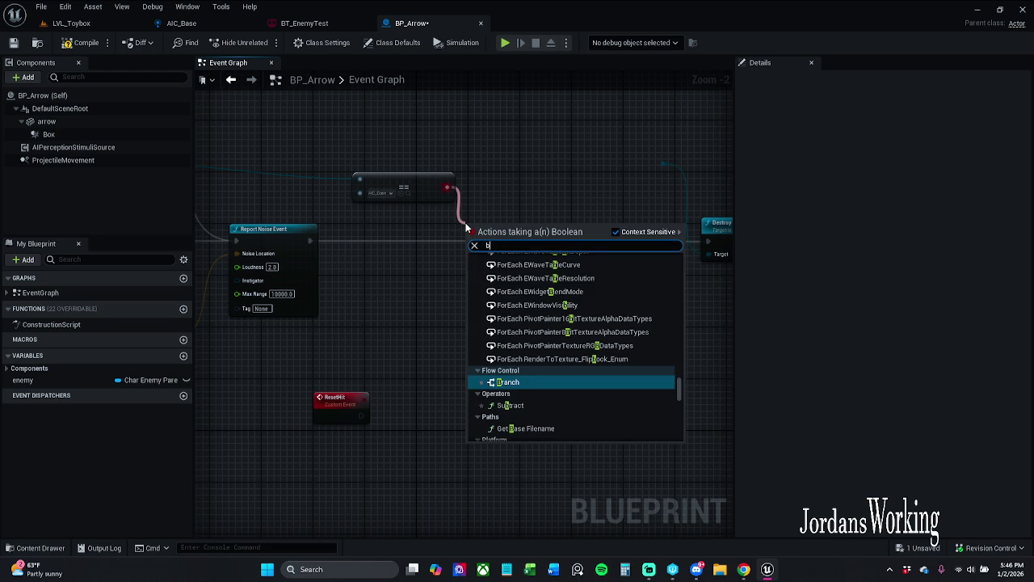
key("Return")
Wire the Branch between Report Noise Event and Do Once, tidy the nodes, and compile BP_Arrow.
mouse_move(498, 235)
left_mouse_down()
mouse_move(307, 241)
mouse_move(552, 243)
mouse_move(619, 215)
mouse_move(457, 208)
mouse_move(335, 185)
mouse_move(588, 164)
mouse_move(686, 180)
mouse_move(564, 187)
left_mouse_up()
scroll(618, 215, "down", 1)
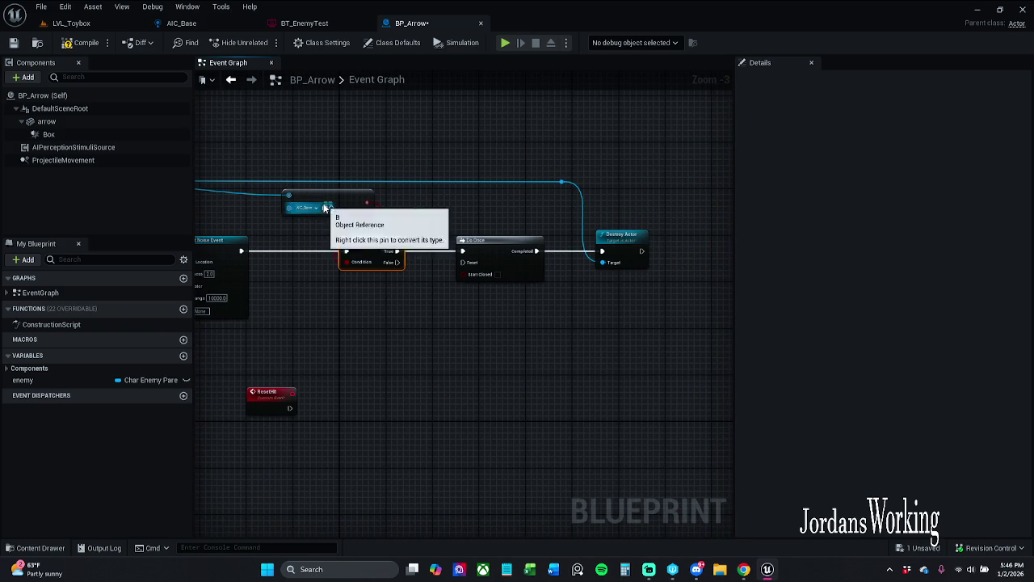
left_click_drag(323, 204, 317, 209)
left_click(81, 42)
left_click(71, 22)
Play LVL_Toybox, run forward shooting arrows at enemies, then stop and select an enemy.
left_click(265, 45)
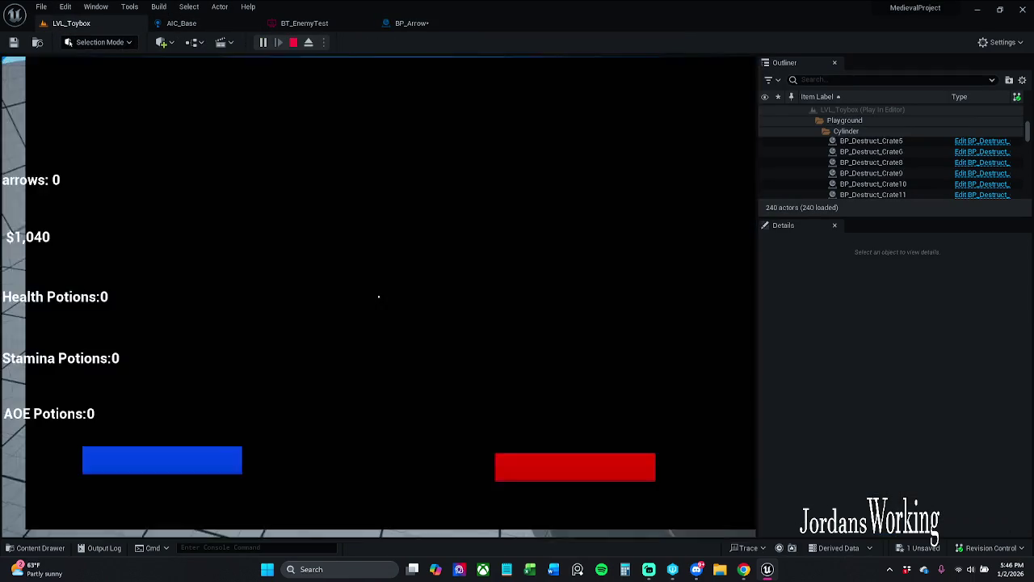
key("w")
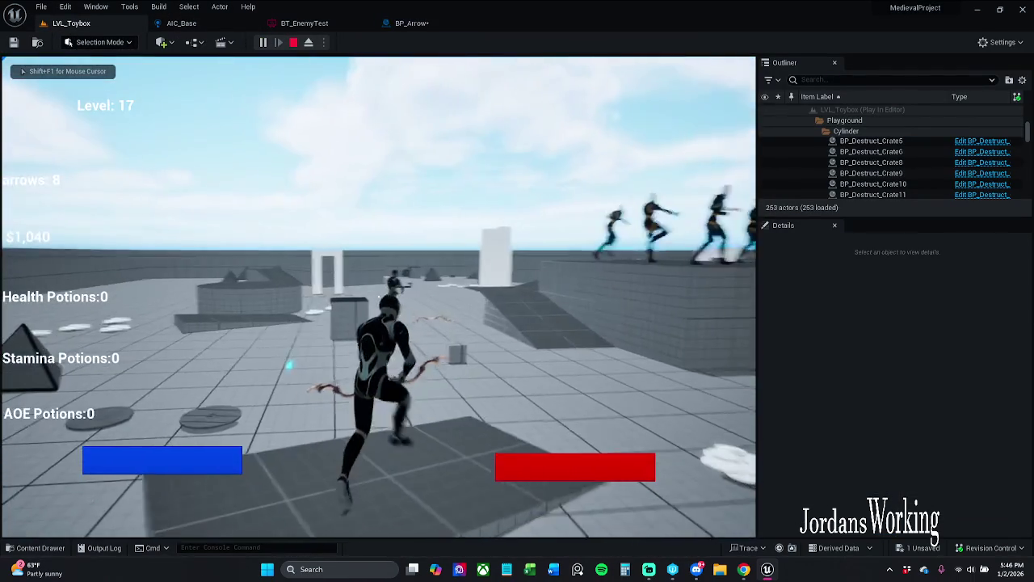
left_click(378, 297)
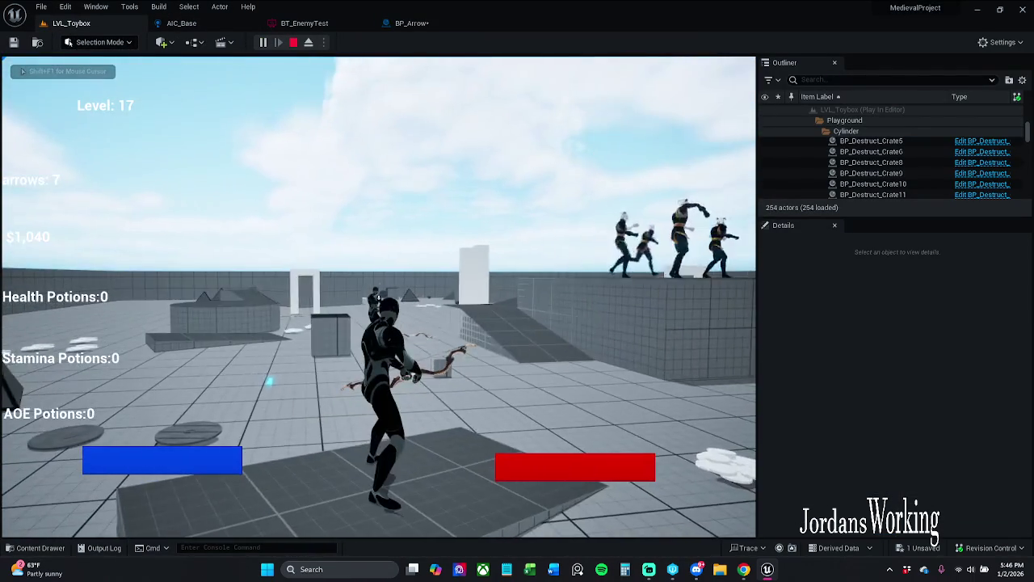
left_click(378, 296)
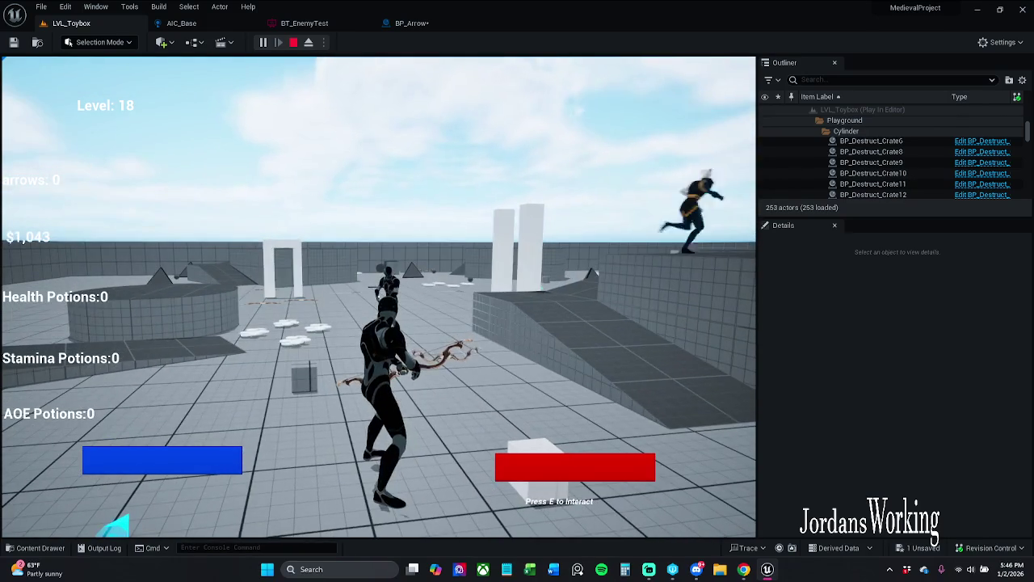
key("Escape")
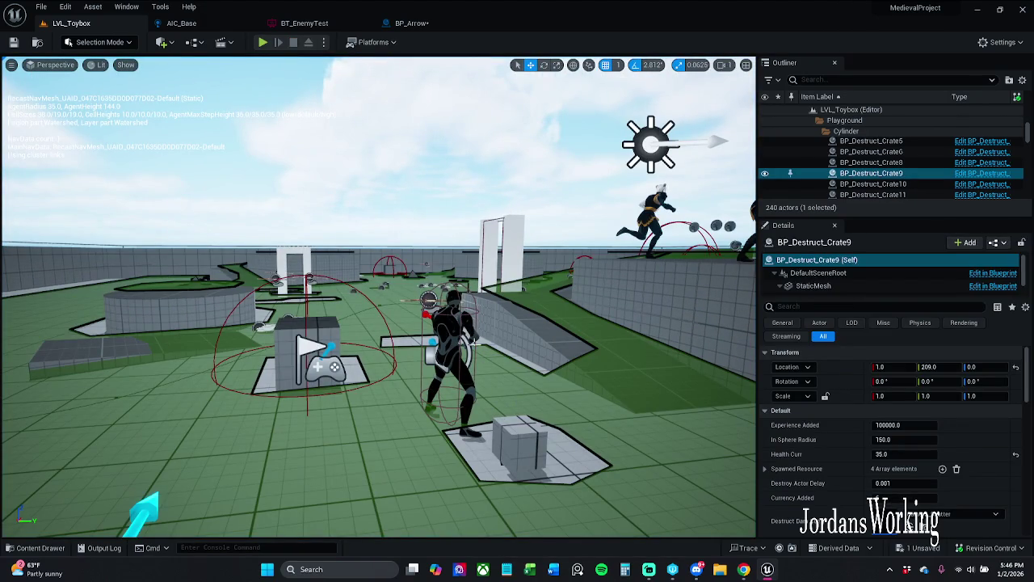
left_click(455, 325)
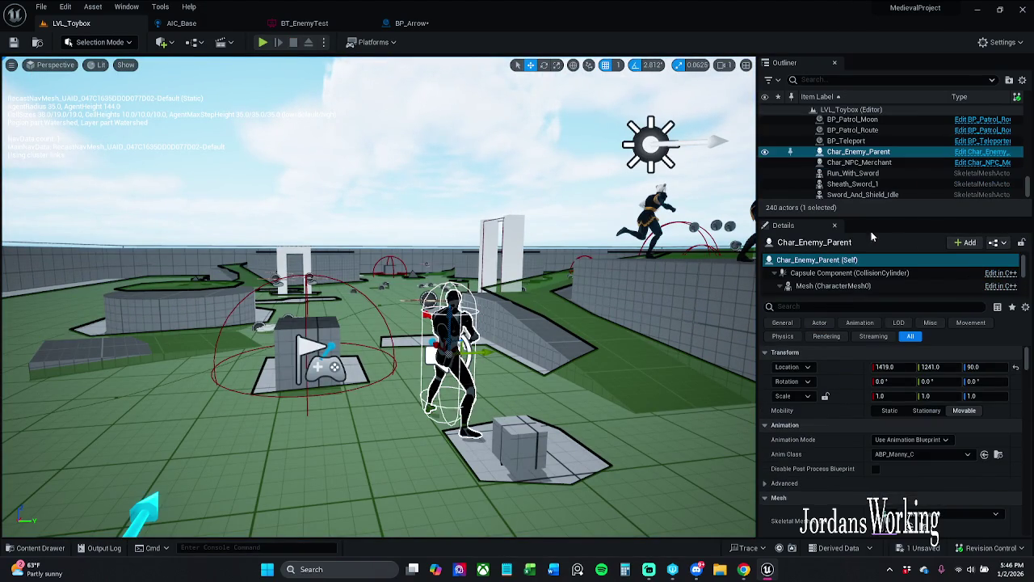
left_click(412, 23)
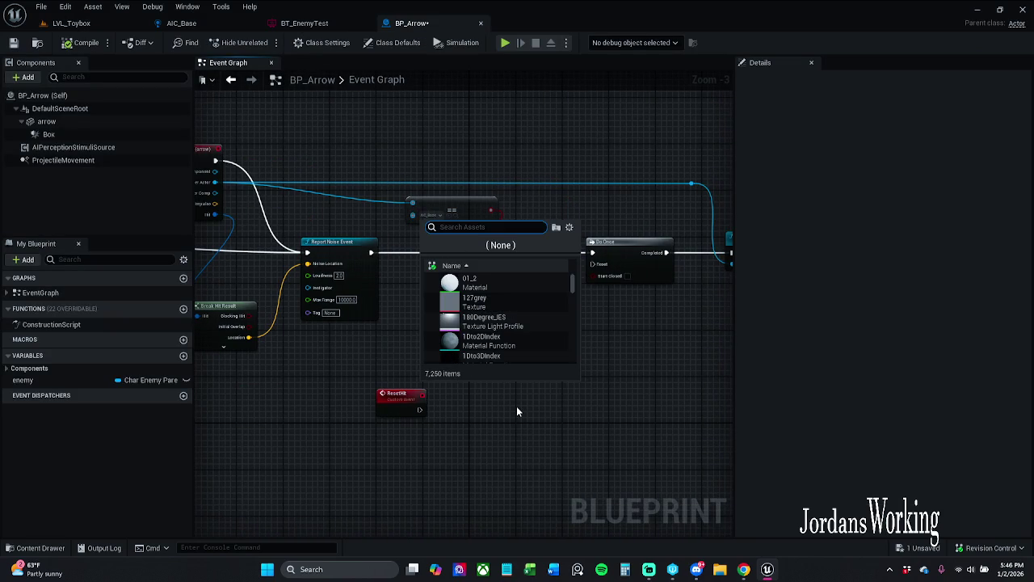
Switch the equals node's compared class from AIC_Base to Char_Enemy_Parent and compile BP_Arrow.
type("char ")
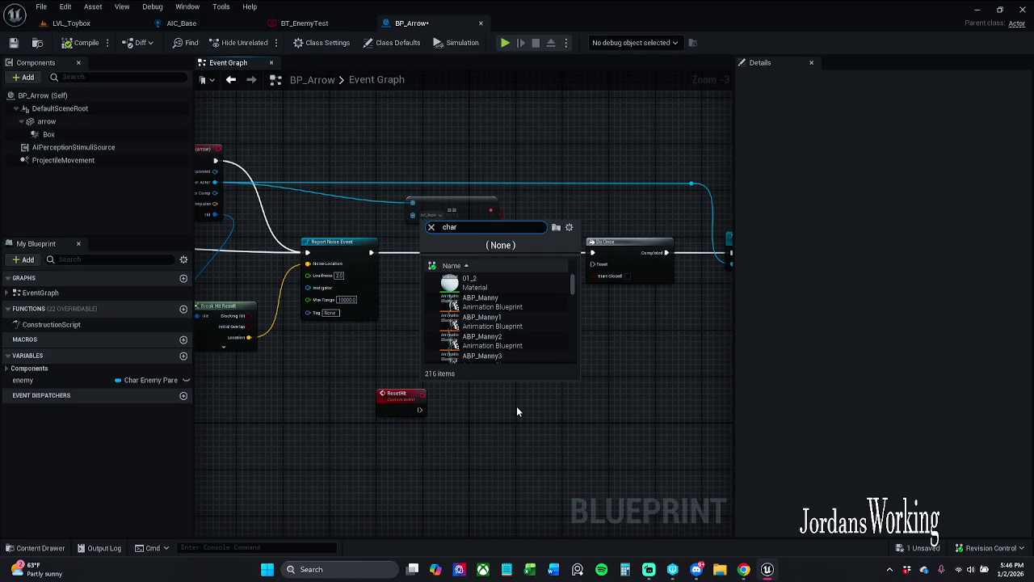
type("enemy ")
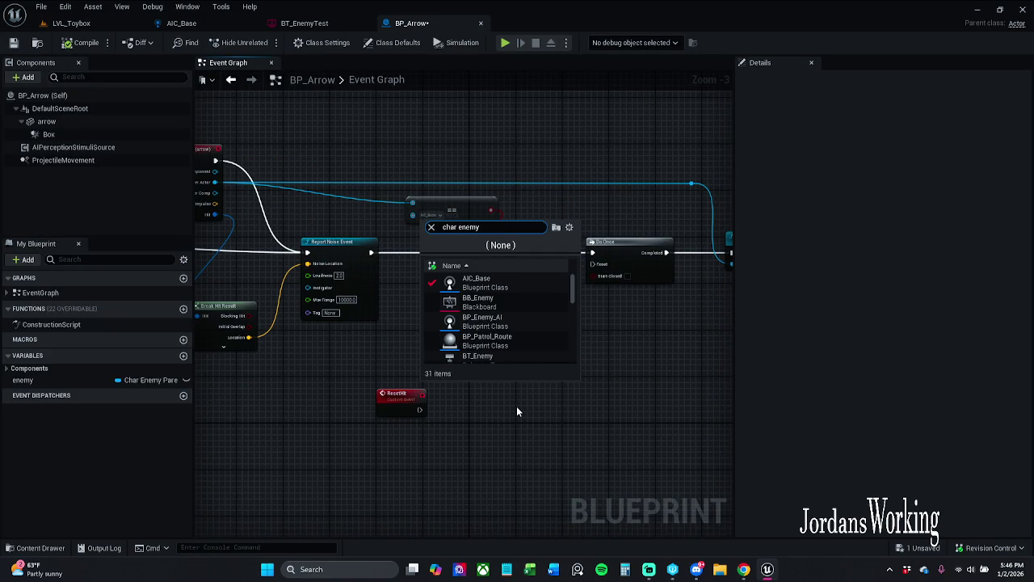
type("pa")
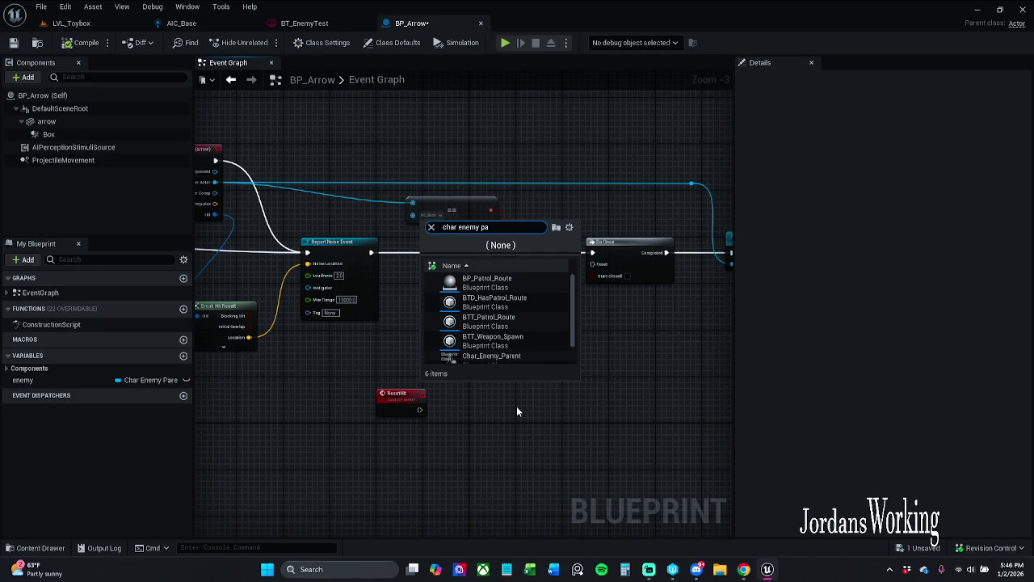
type("re")
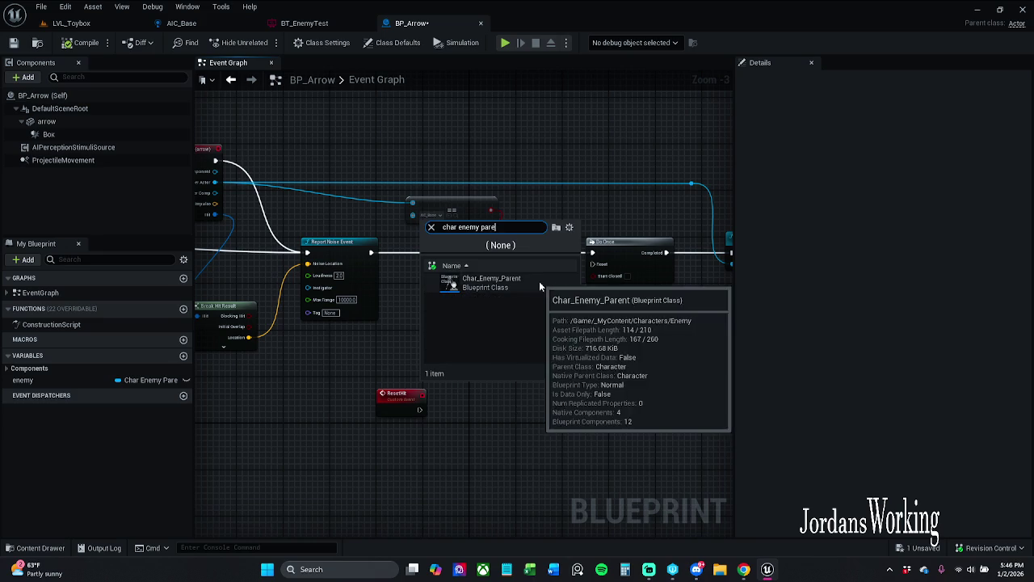
left_click(540, 284)
left_click_drag(536, 281, 518, 276)
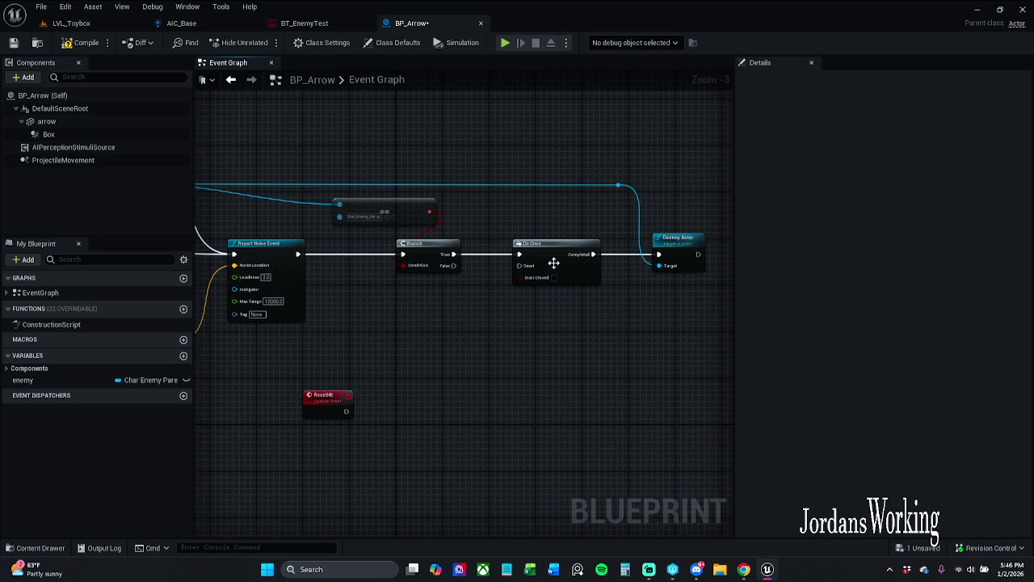
left_click(67, 43)
mouse_move(578, 242)
left_mouse_down()
mouse_move(464, 224)
mouse_move(428, 194)
left_mouse_up()
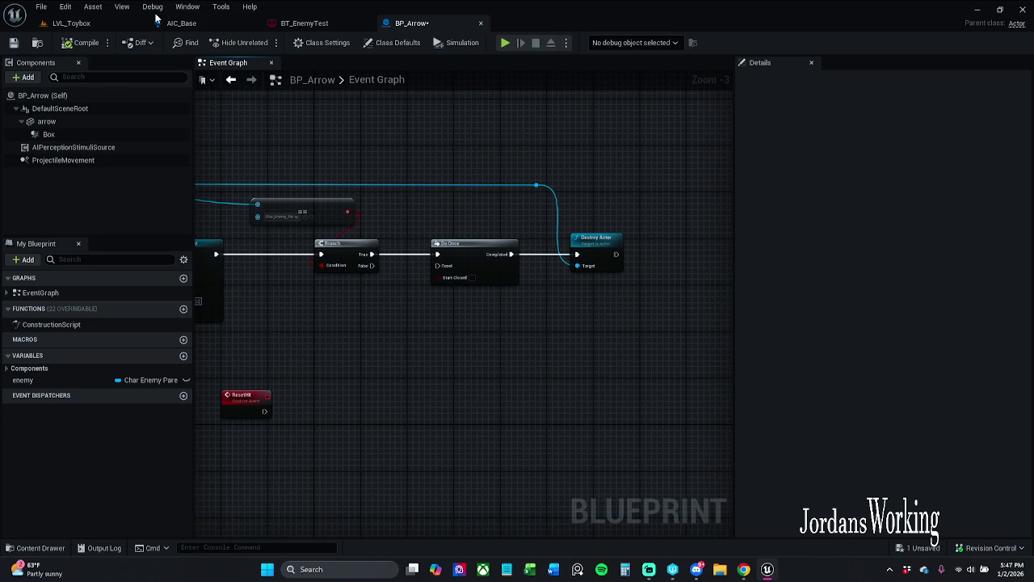
left_click(101, 26)
Play LVL_Toybox firing arrows at the enemies until the count runs out, then open Char_Enemy_Parent.
left_click(270, 45)
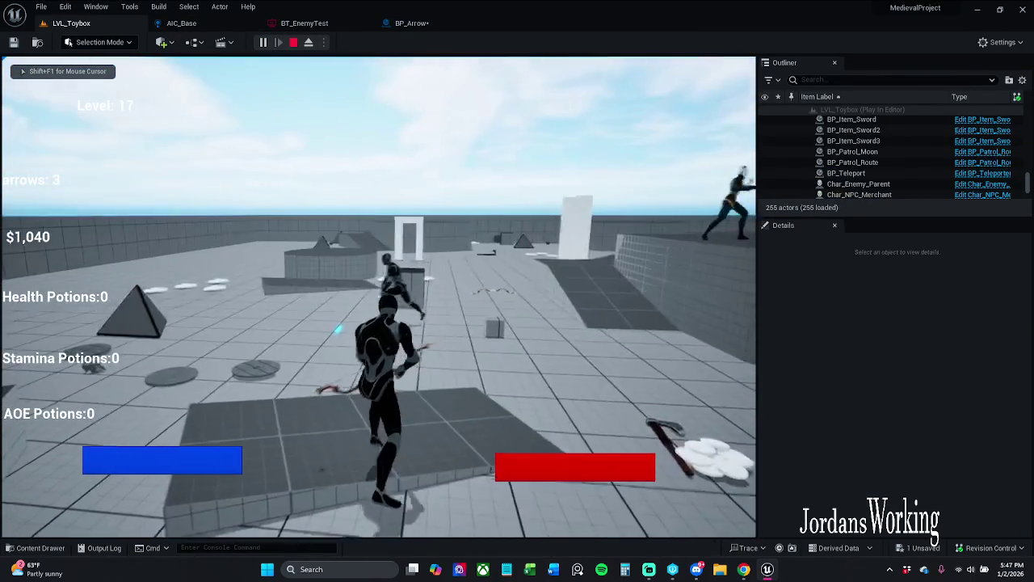
left_click(378, 296)
left_click(378, 297)
left_click(378, 297)
left_click(378, 296)
left_click(378, 296)
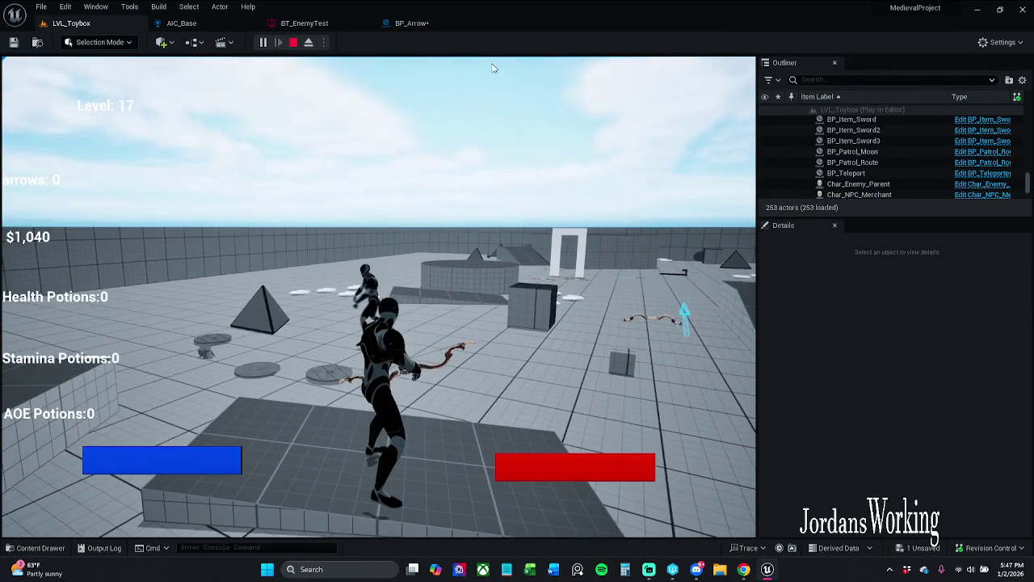
key("Escape")
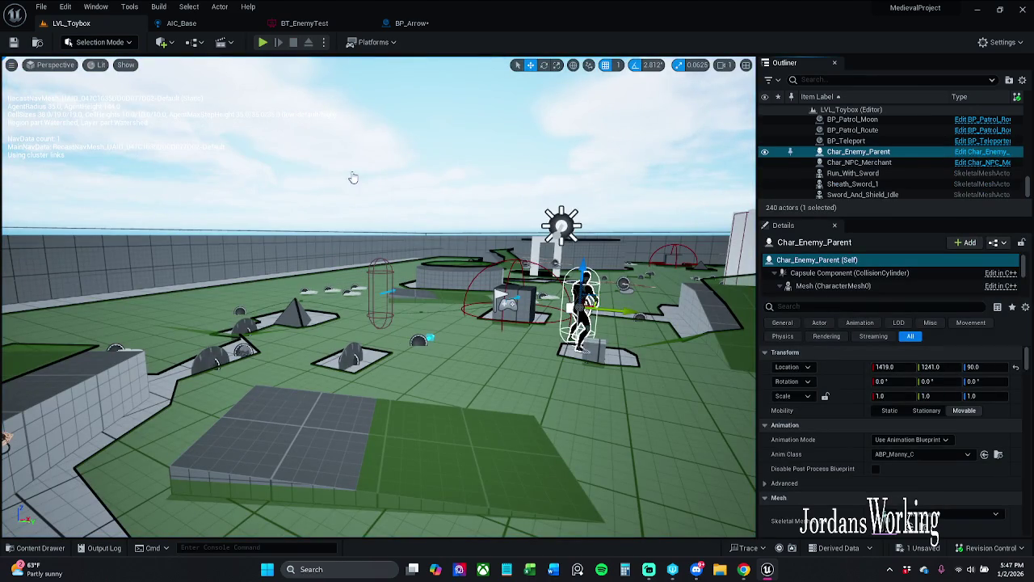
key("ctrl+e")
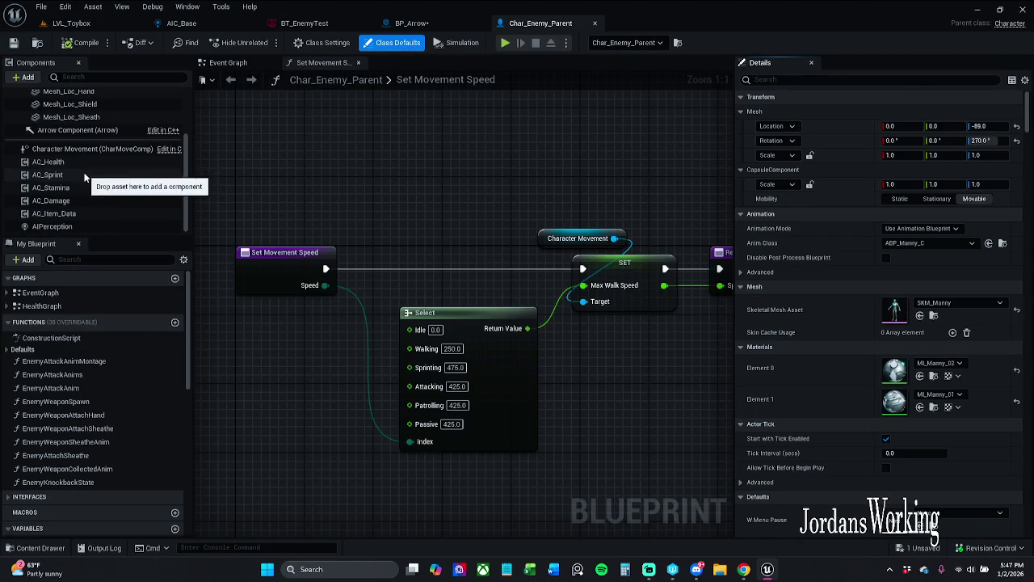
Set AC_Health's Health Max to 1.0 and compile Char_Enemy_Parent.
left_click(73, 162)
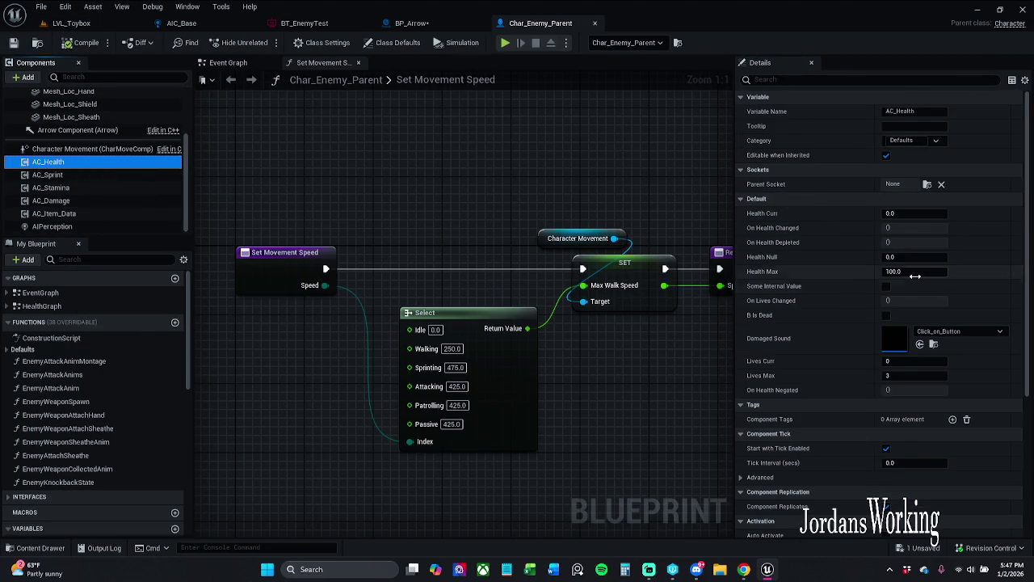
left_click(918, 274)
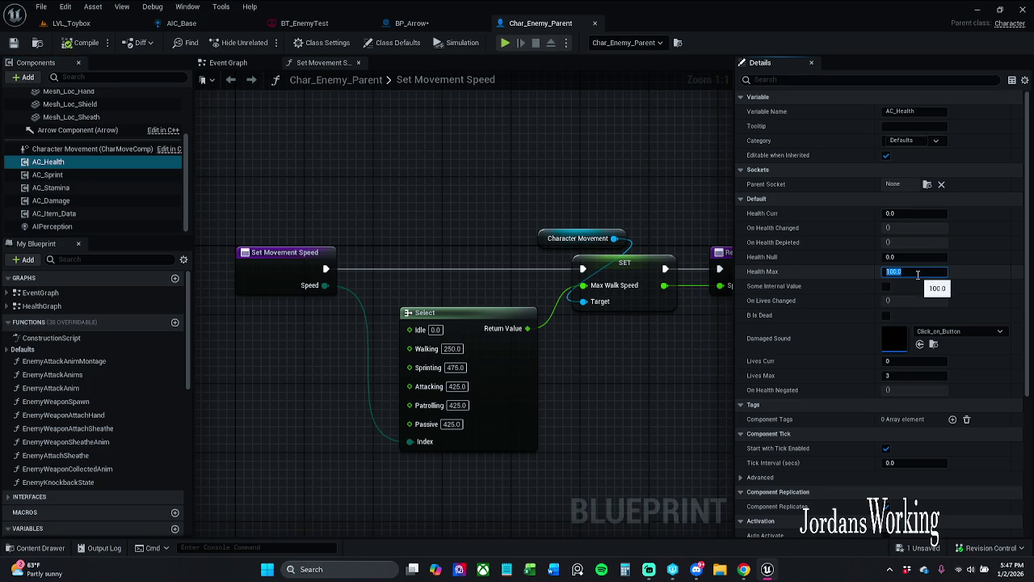
type("1")
left_click(83, 42)
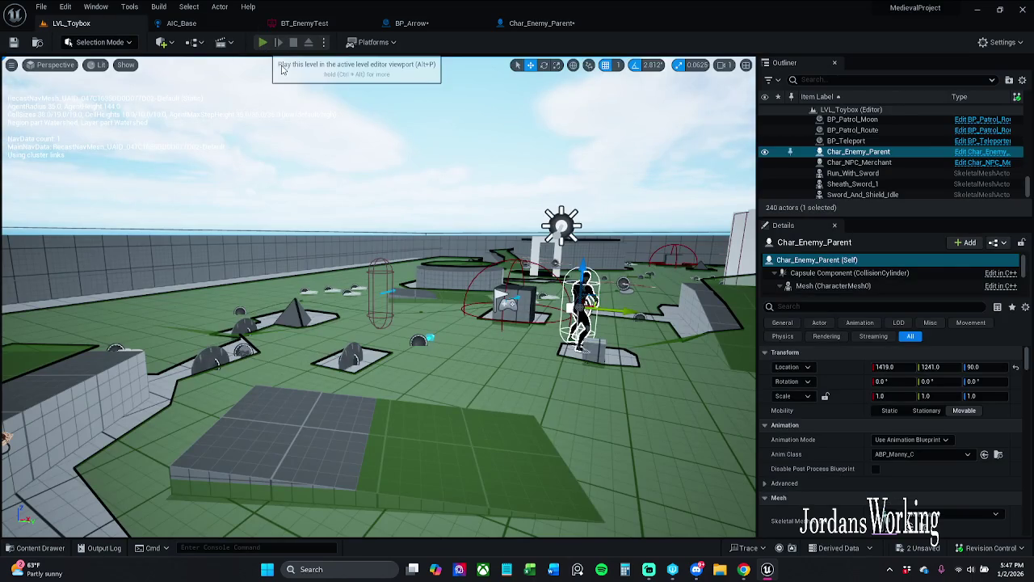
Play LVL_Toybox, shooting arrows at enemies while running forward, then stop the session.
left_click(264, 44)
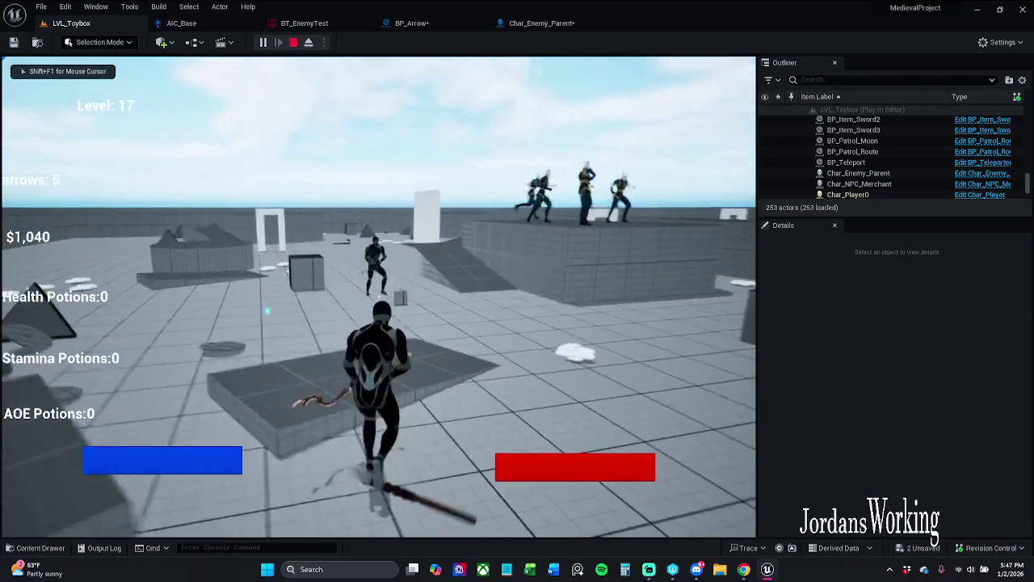
left_click(378, 296)
left_click(378, 296)
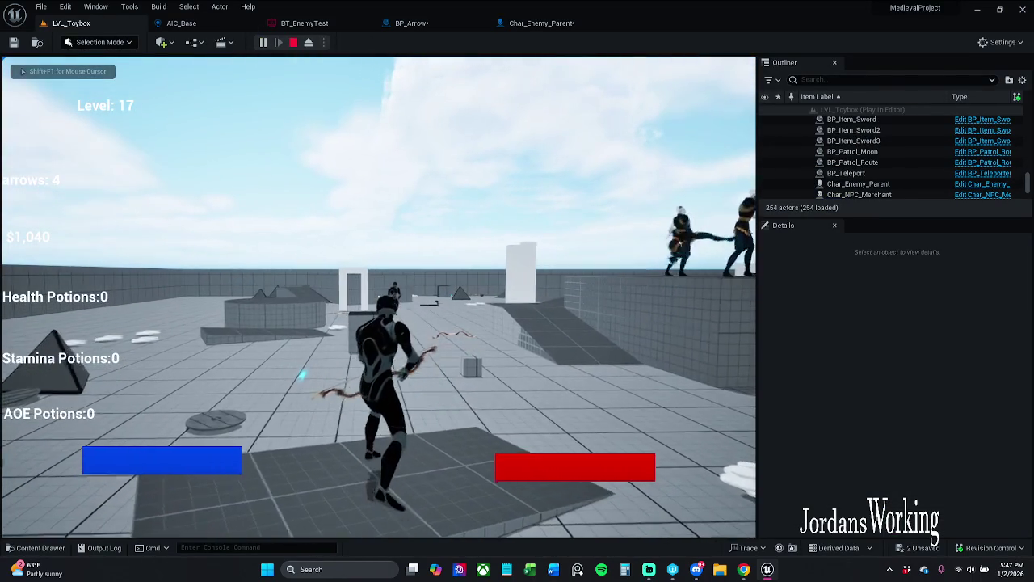
key("w")
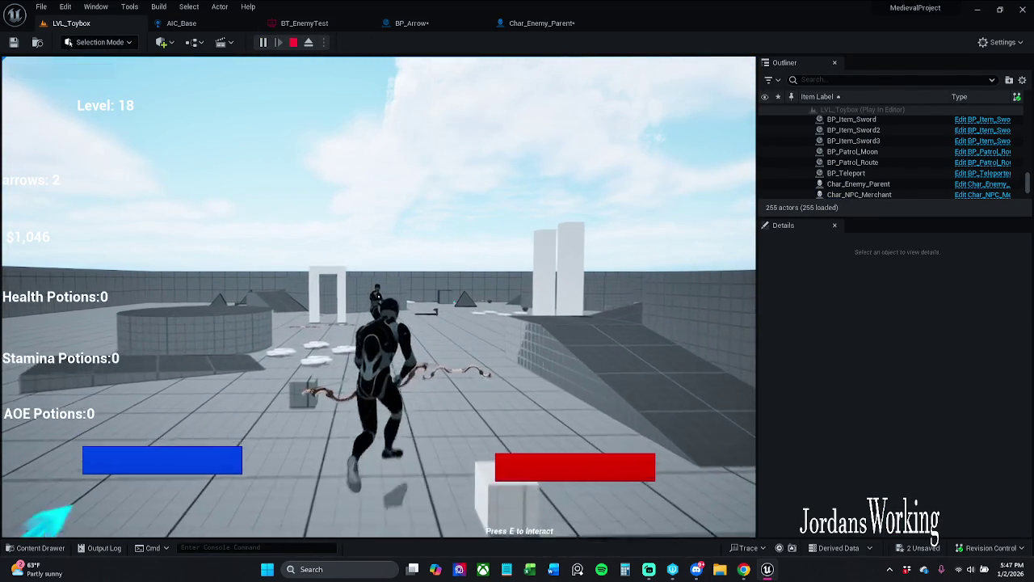
left_click(378, 295)
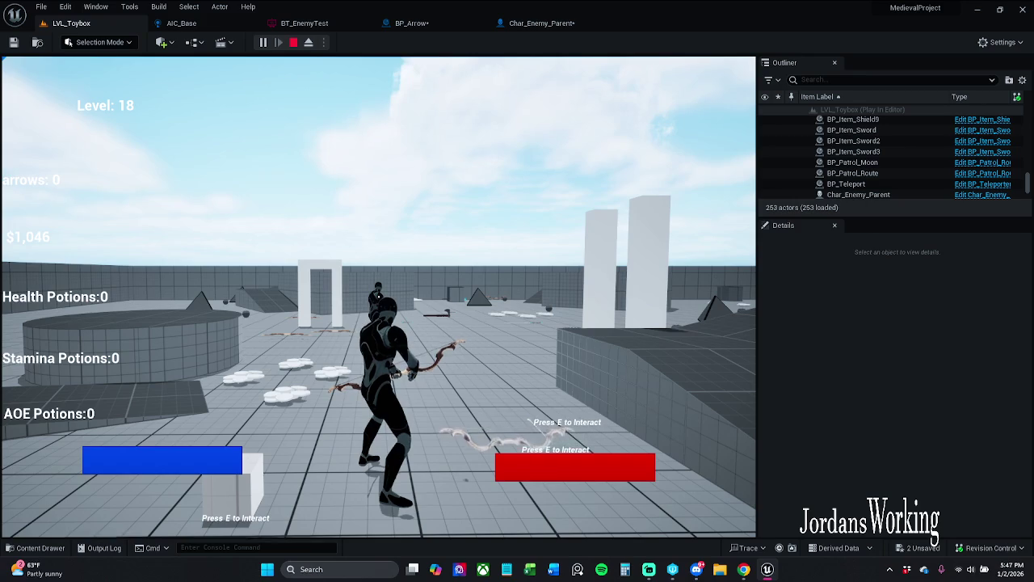
key("shift+F1")
key("F8")
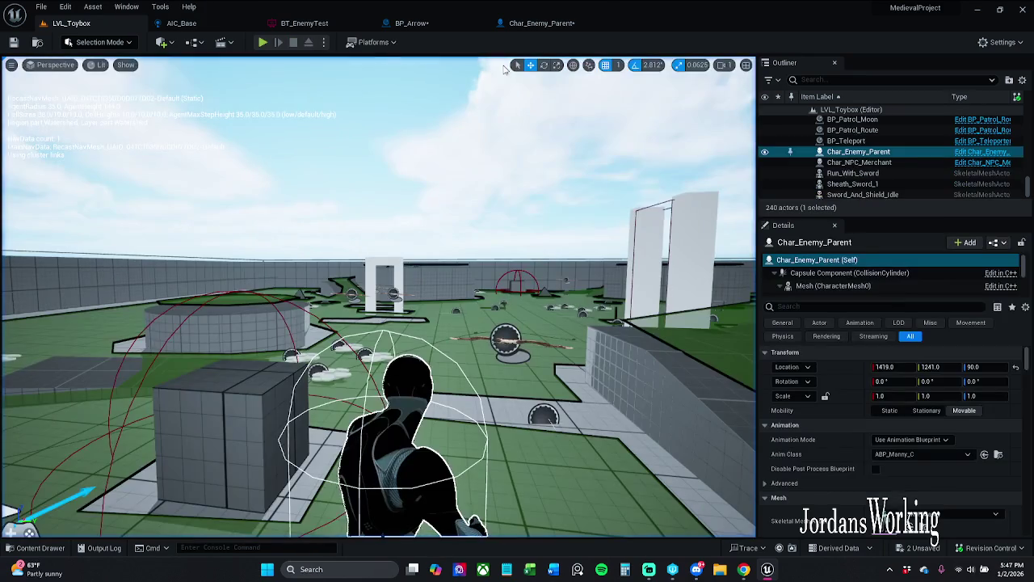
left_click(542, 23)
Set Health Max back to 100, compile, and check out Char_Enemy_Parent so it saves.
left_click(913, 271)
type("100")
key("Return")
left_click(81, 42)
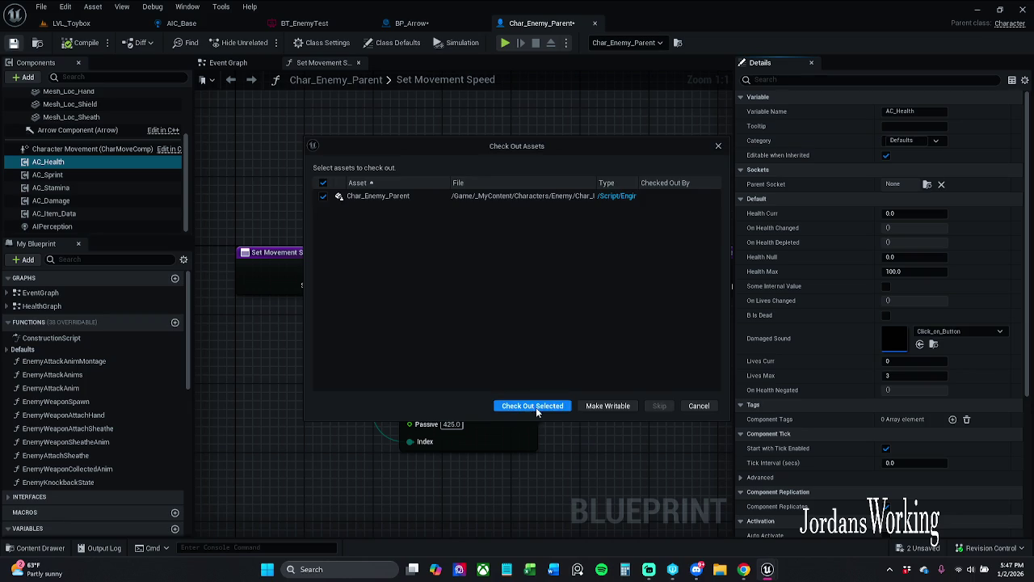
left_click(534, 406)
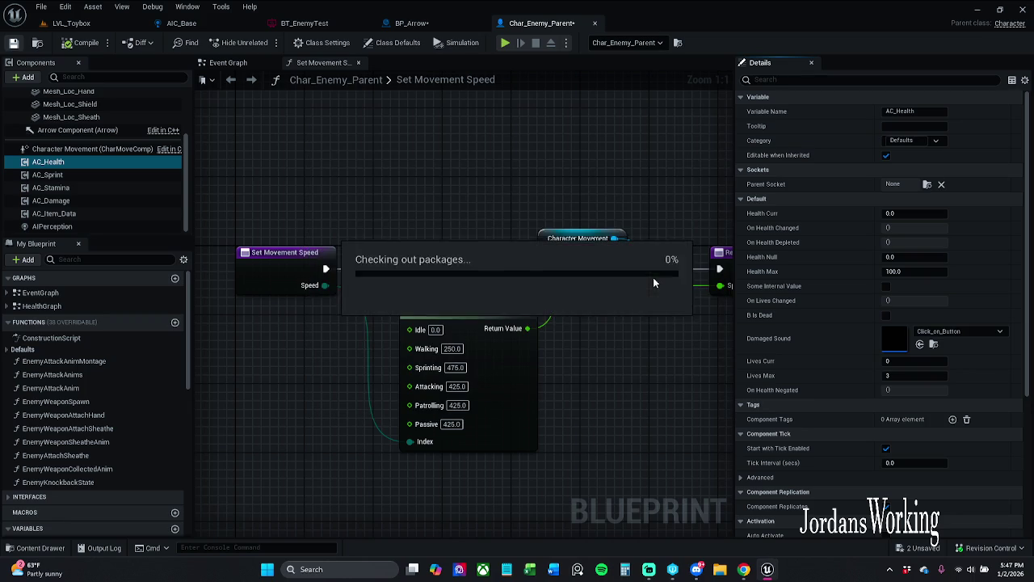
Close the Char_Enemy_Parent blueprint and dismiss the revision control options.
left_click(595, 23)
left_click(990, 547)
left_click(938, 501)
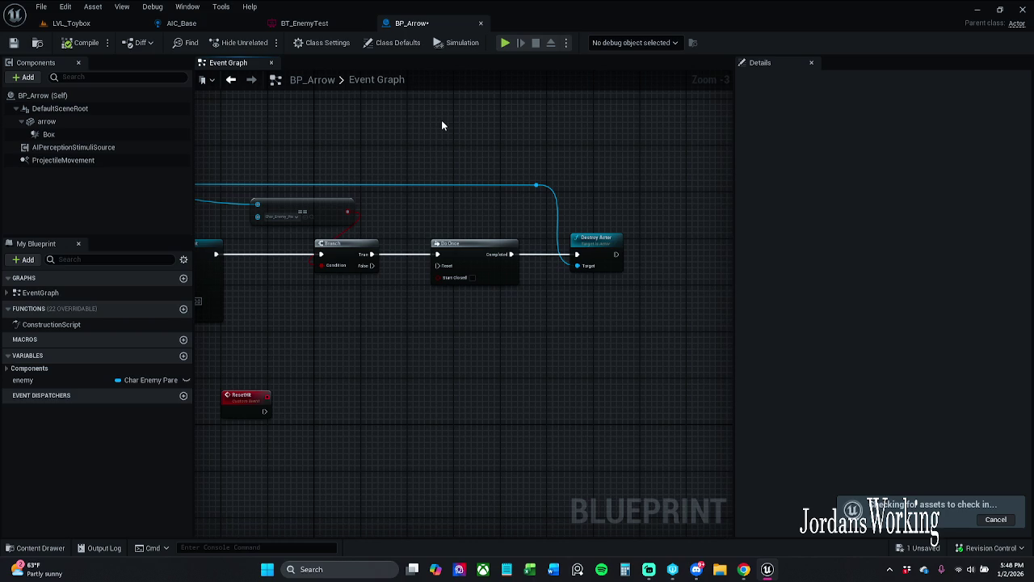
left_click(743, 568)
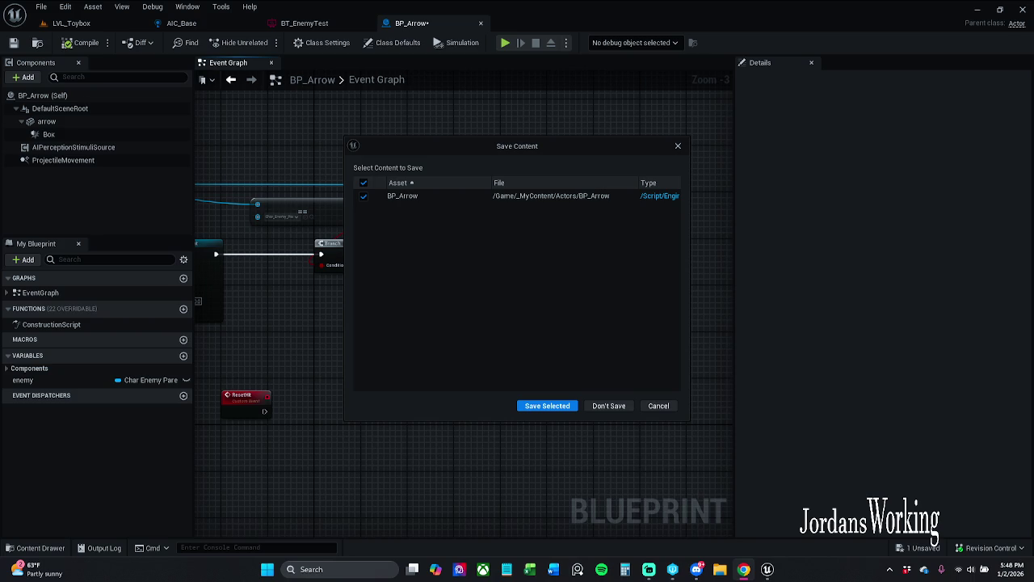
Save BP_Arrow, then submit only Char_Enemy_Parent with the description 'Testing health values'.
left_click(547, 405)
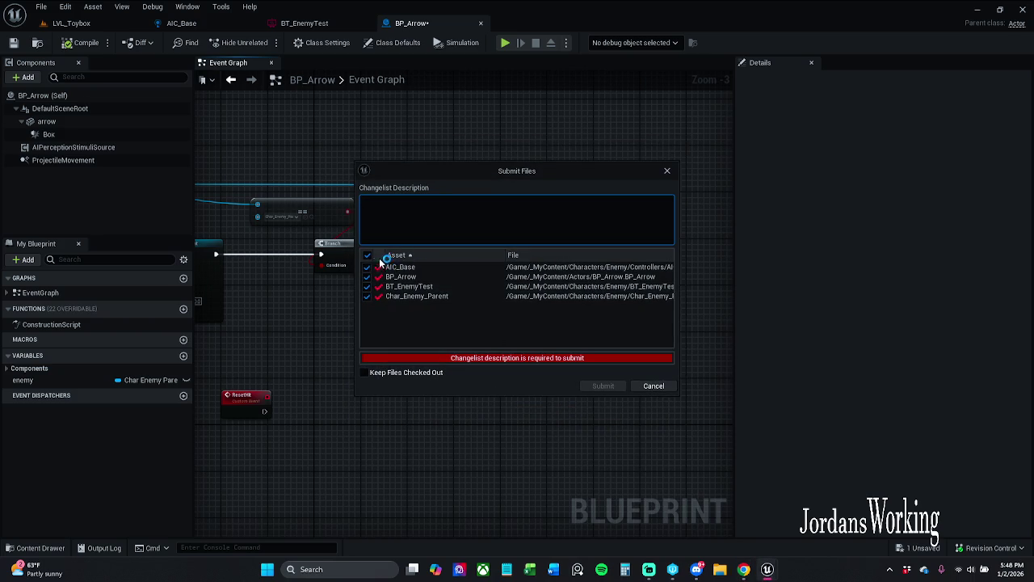
left_click(368, 254)
left_click(371, 284)
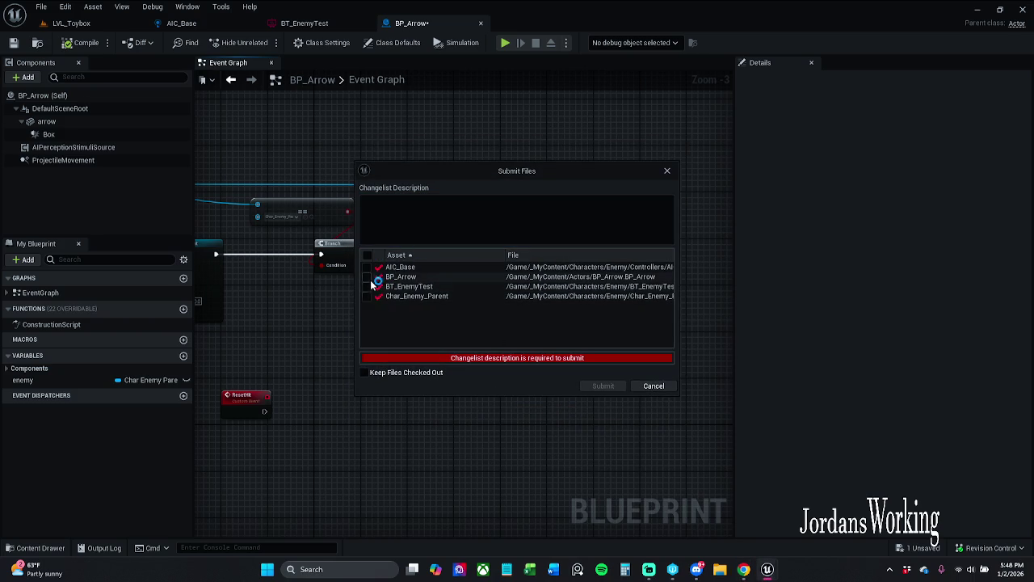
left_click(370, 296)
left_click(400, 224)
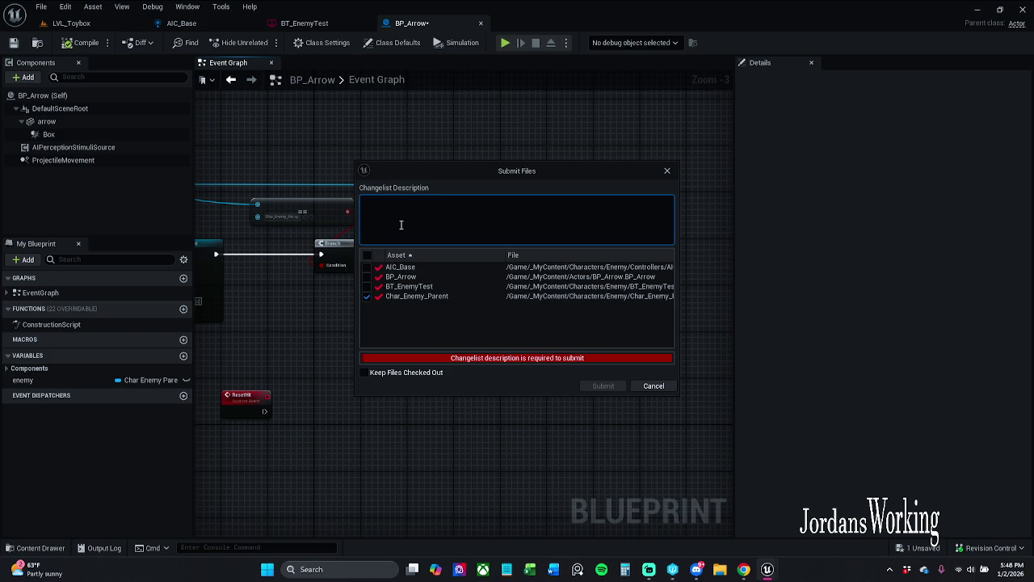
type("Testing health values")
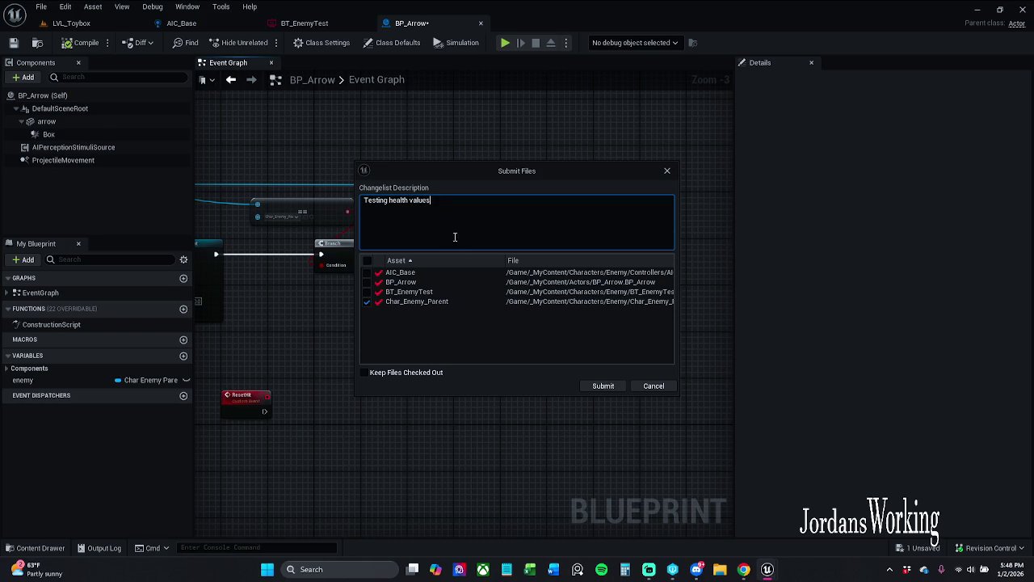
left_click(602, 387)
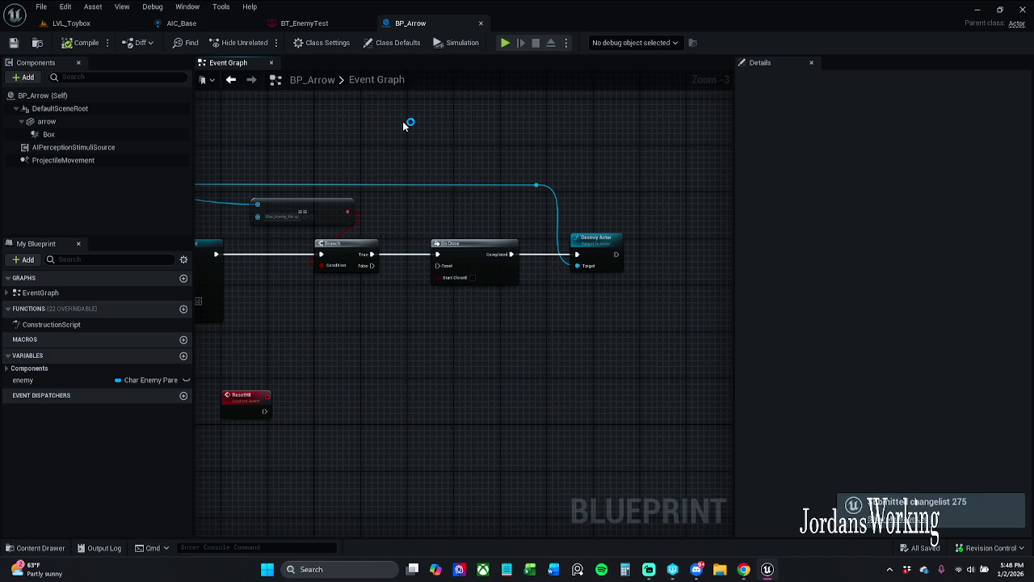
Save BP_Arrow, pan to its damage comment group, then open Char_Enemy_Parent from LVL_Toybox.
left_click_drag(366, 166, 417, 153)
left_click(14, 43)
mouse_move(318, 142)
left_mouse_down()
mouse_move(548, 130)
mouse_move(599, 152)
mouse_move(329, 152)
left_mouse_up()
scroll(579, 235, "down", 1)
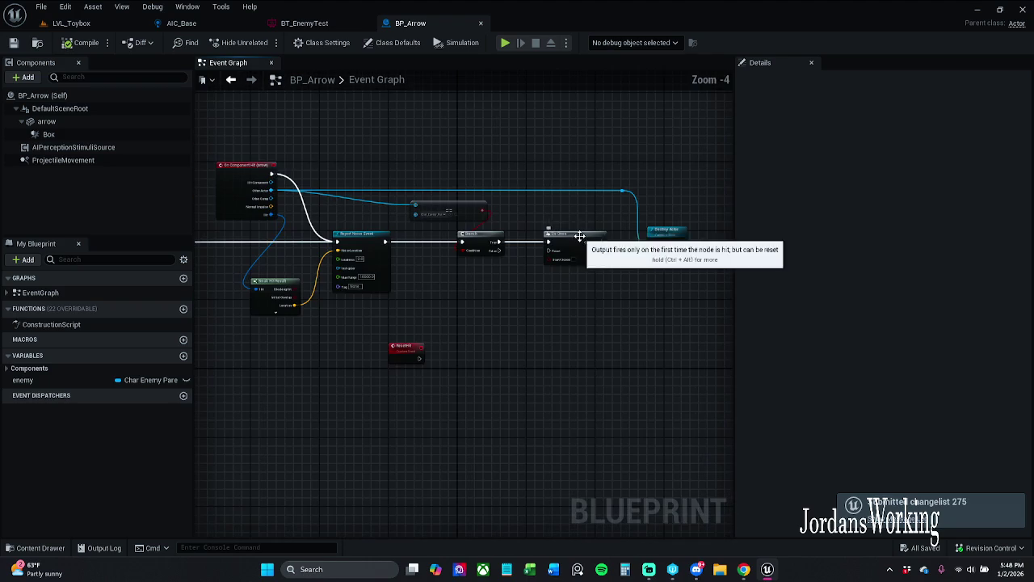
mouse_move(547, 228)
left_mouse_down()
mouse_move(688, 208)
mouse_move(711, 243)
mouse_move(732, 205)
left_mouse_up()
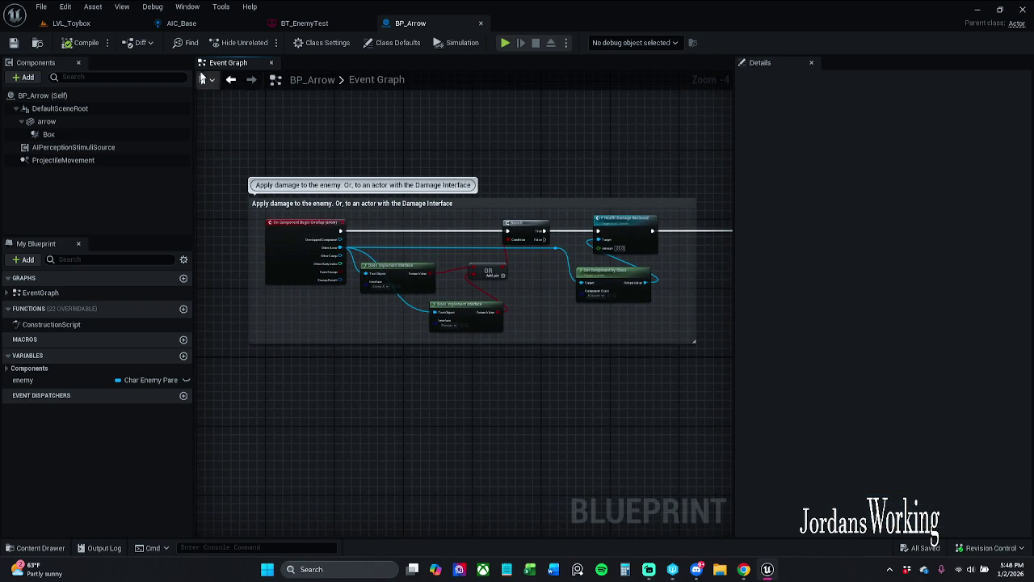
left_click(89, 22)
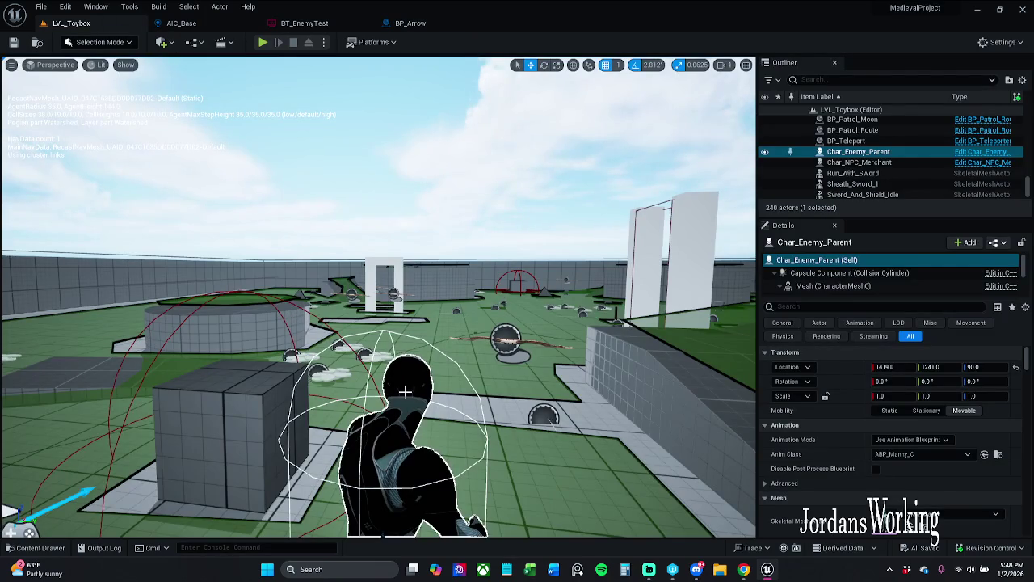
left_click(981, 151)
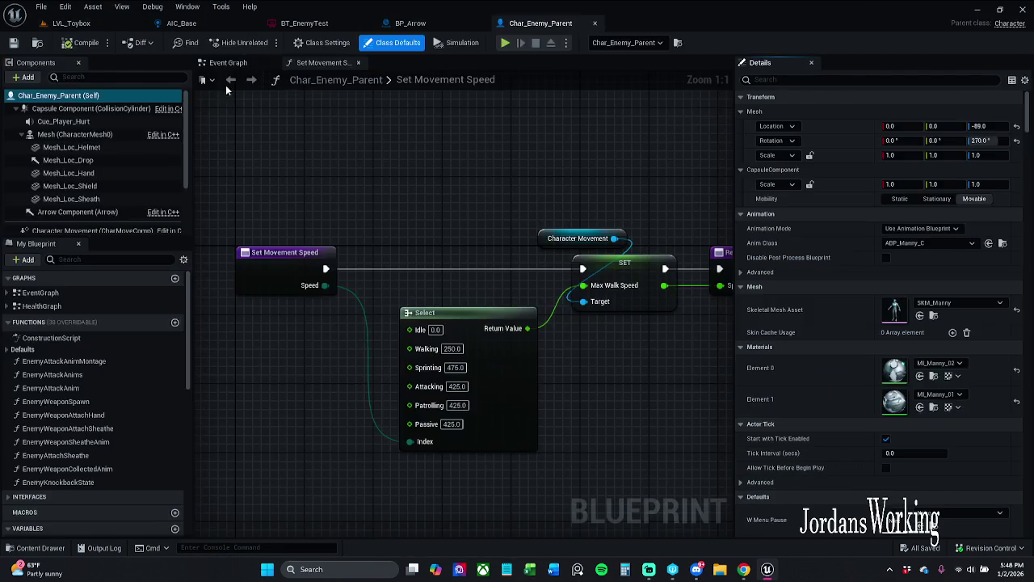
Check Char_Enemy_Parent's class defaults for 'coll' collision settings, then close the blueprint.
left_click(323, 42)
left_click(380, 42)
left_click(802, 80)
type("coll")
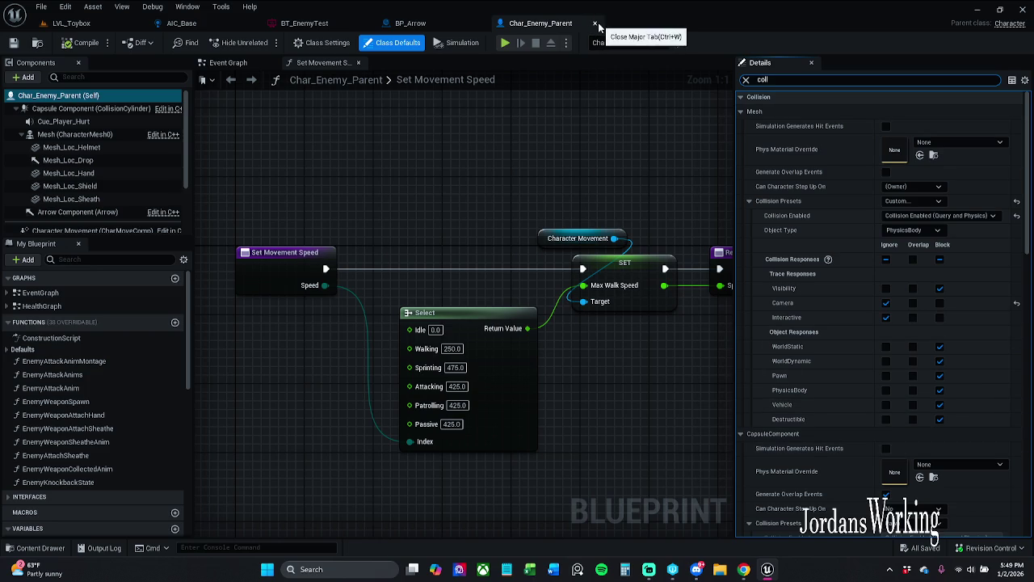
left_click(746, 79)
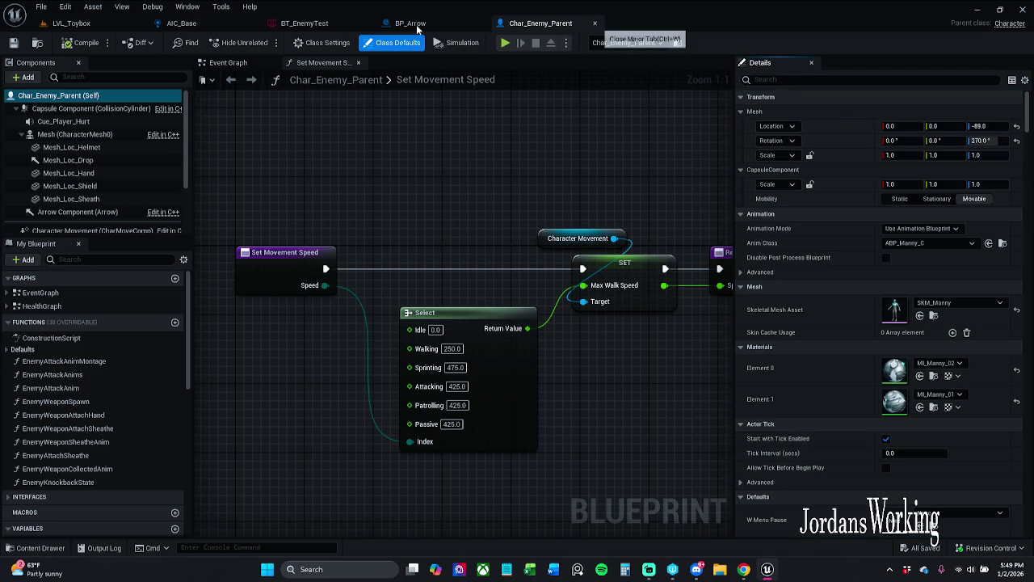
In BP_Arrow's Event Graph, marquee-select the commented damage nodes and bring up their actions.
left_click(412, 23)
mouse_move(711, 226)
left_mouse_down()
mouse_move(448, 200)
mouse_move(321, 165)
mouse_move(340, 180)
left_mouse_up()
scroll(340, 180, "down", 4)
mouse_move(257, 251)
left_mouse_down()
mouse_move(556, 201)
mouse_move(721, 130)
left_mouse_up()
right_click(656, 181)
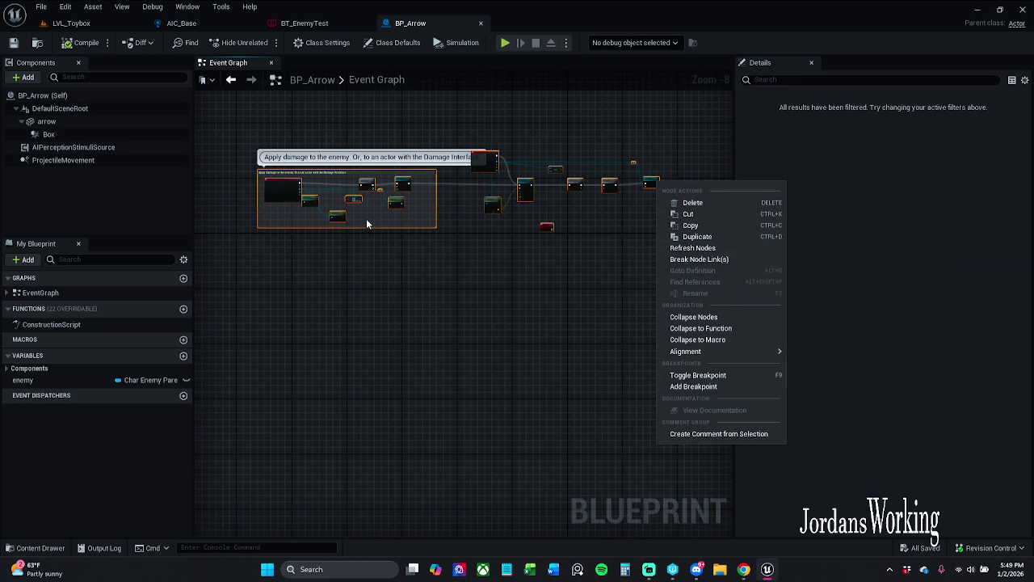
Toggle breakpoints on the selected damage group nodes in BP_Arrow.
left_click(335, 242)
left_click_drag(336, 242, 675, 170)
right_click(480, 166)
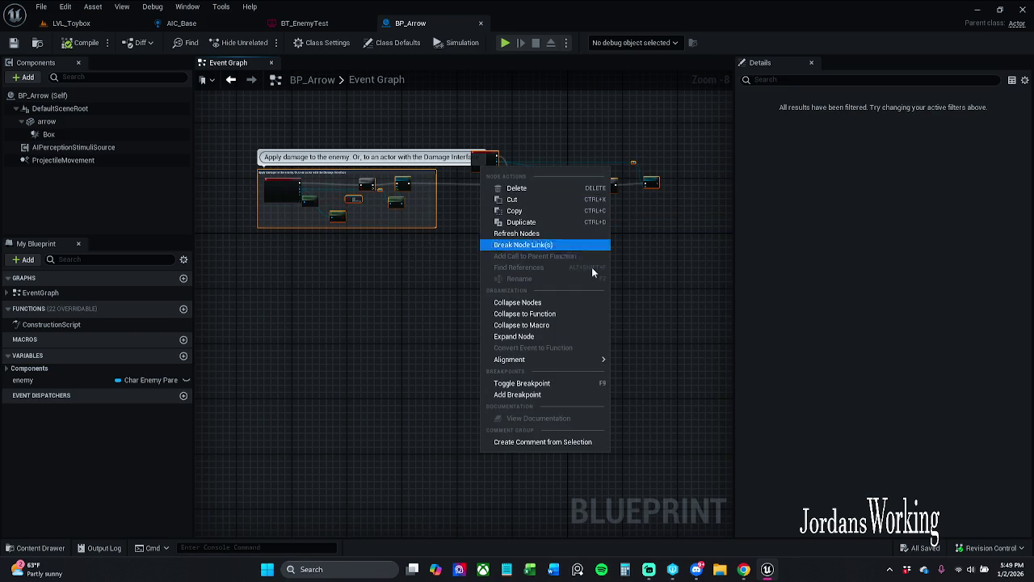
left_click(543, 382)
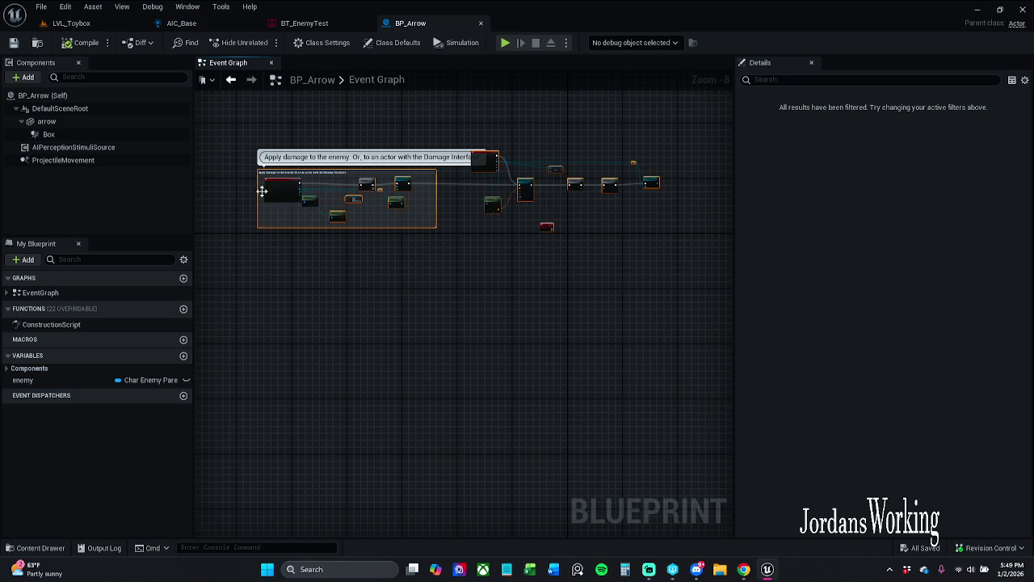
Play LVL_Toybox and run forward until an arrow hit pauses at the Branch.
left_click(73, 23)
left_click(262, 42)
key("w")
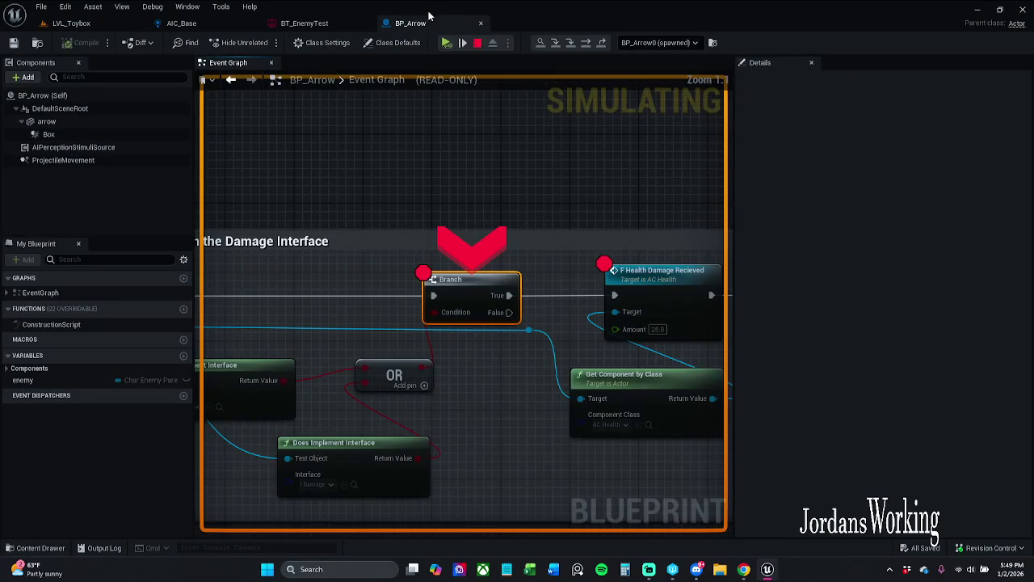
Resume past the breakpoints three times, stop Play In Editor, and return to BP_Arrow's graph.
left_click(446, 42)
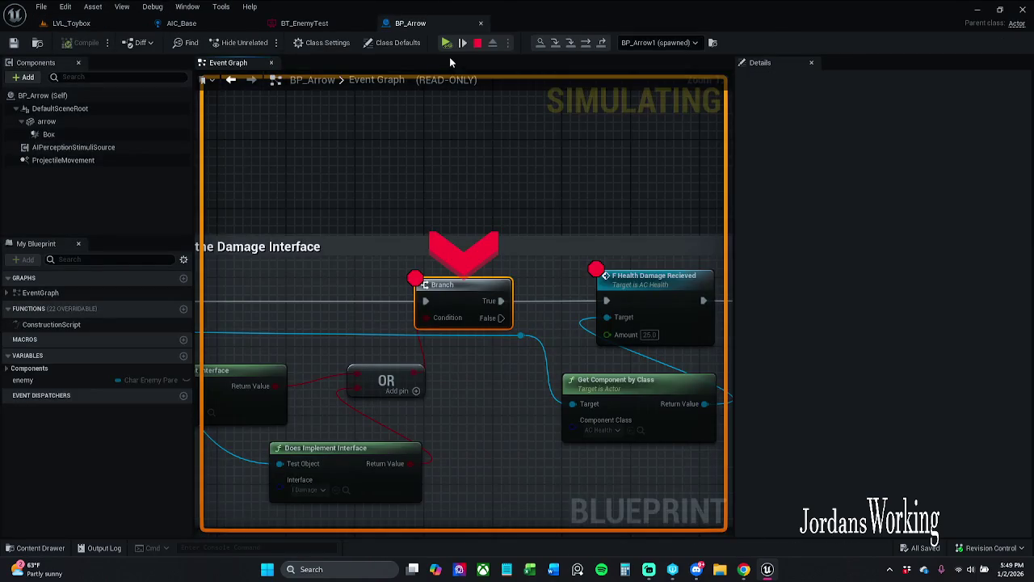
left_click(447, 43)
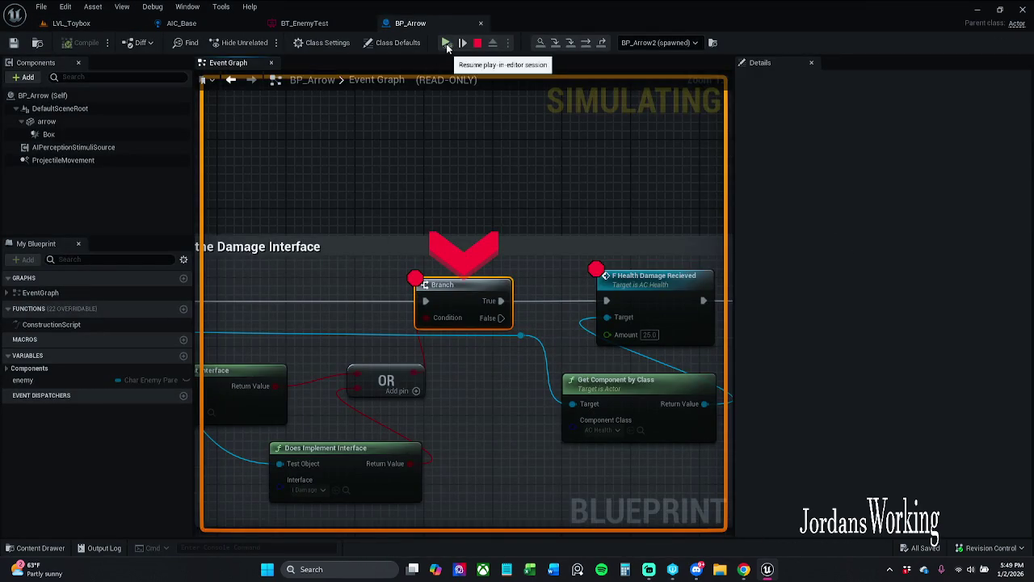
left_click(447, 43)
key("Escape")
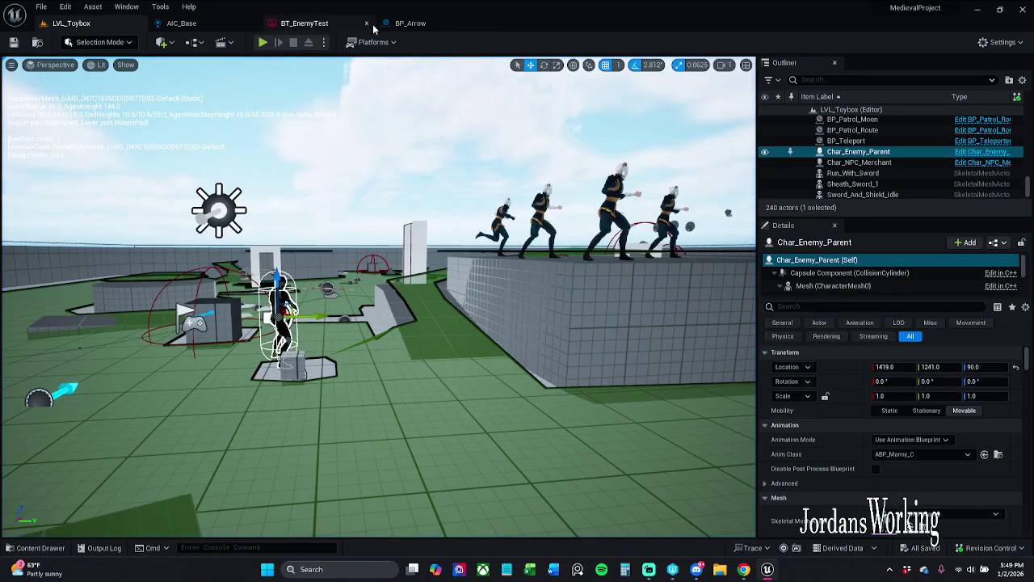
left_click(404, 24)
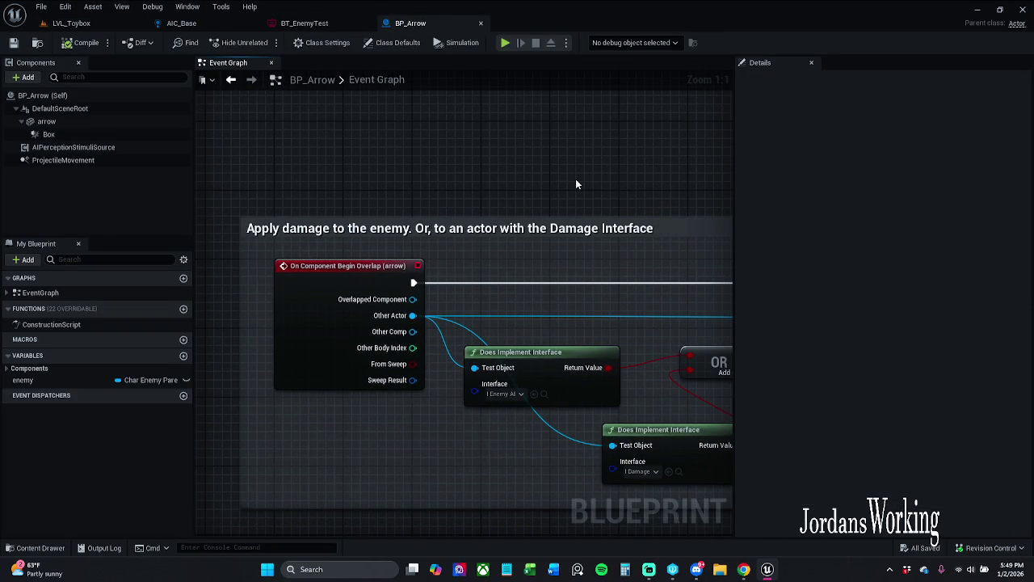
Show Class Settings, then drag a float wire out of Health Damage Recieved's Amount pin.
mouse_move(575, 179)
left_mouse_down()
mouse_move(485, 164)
mouse_move(484, 153)
left_mouse_up()
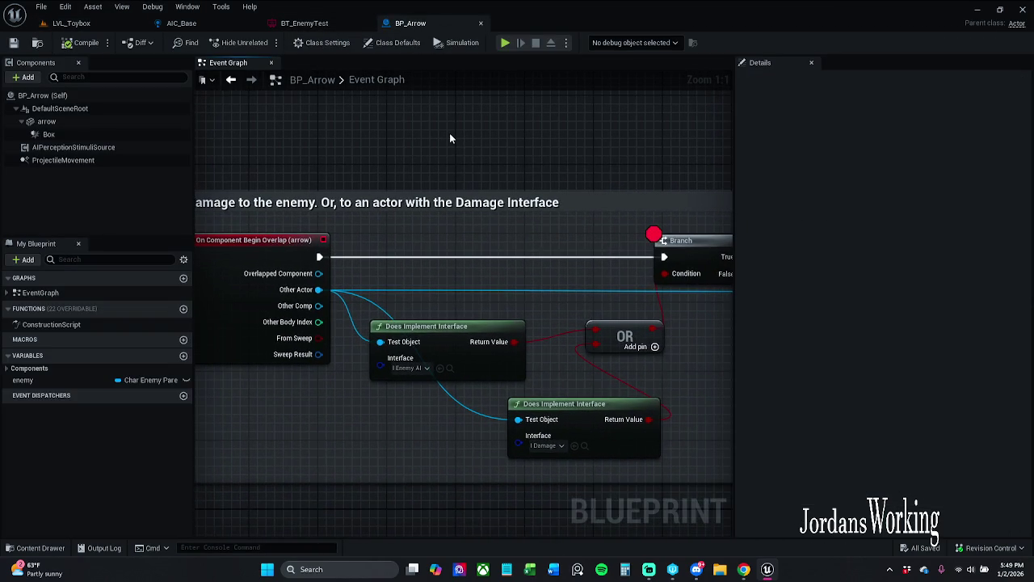
left_click(303, 44)
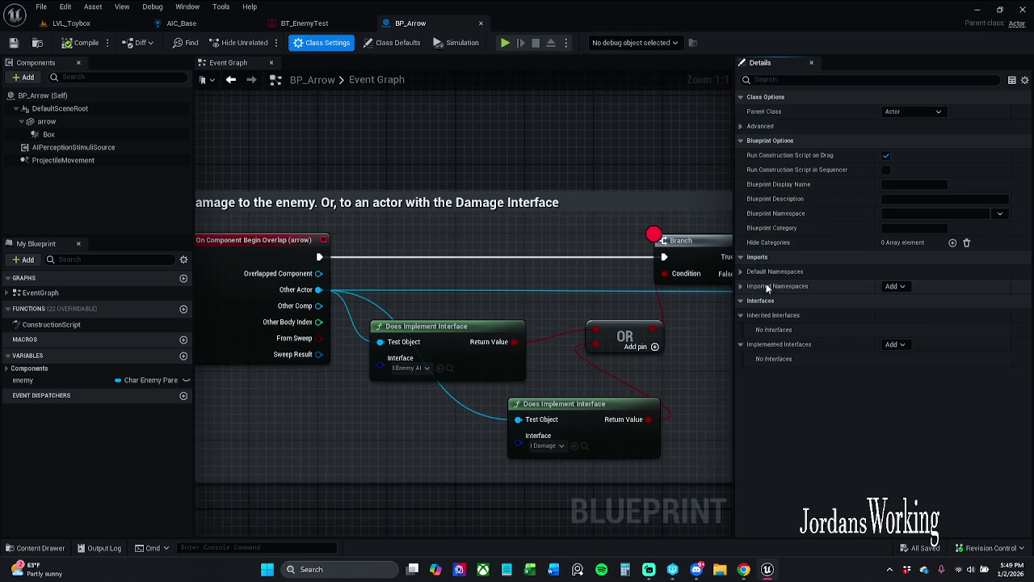
left_click_drag(551, 184, 33, 184)
mouse_move(551, 185)
left_mouse_down()
mouse_move(224, 216)
mouse_move(1030, 258)
left_mouse_up()
left_click_drag(438, 182, 580, 166)
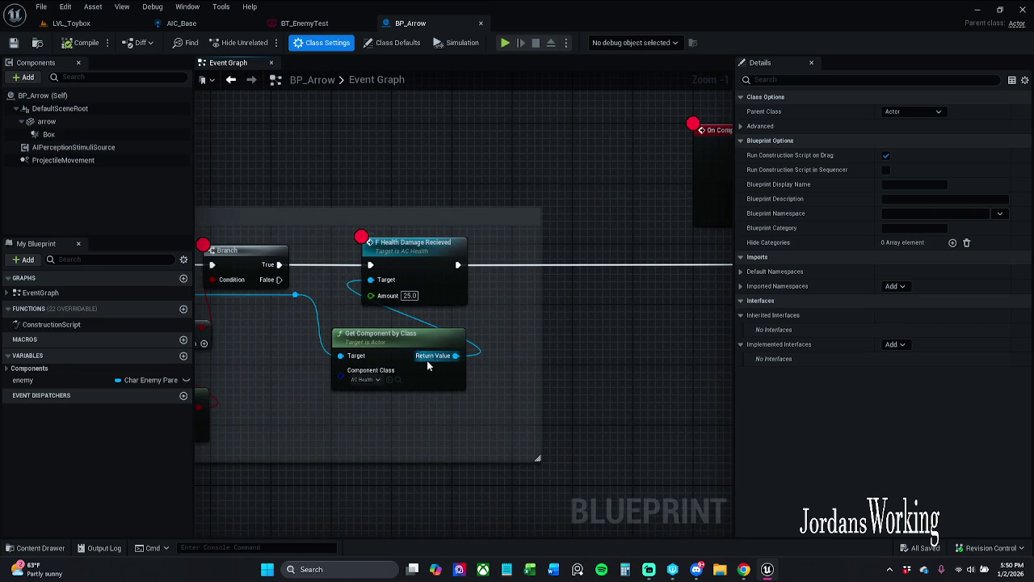
mouse_move(374, 441)
left_mouse_down()
mouse_move(501, 424)
mouse_move(518, 431)
left_mouse_up()
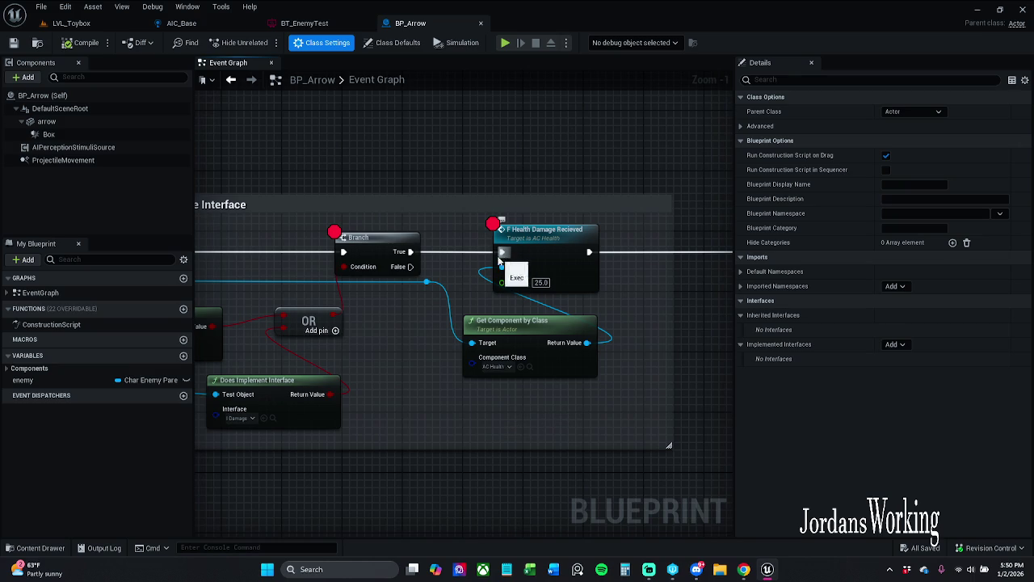
mouse_move(501, 283)
left_mouse_down()
mouse_move(443, 180)
mouse_move(491, 148)
left_mouse_up()
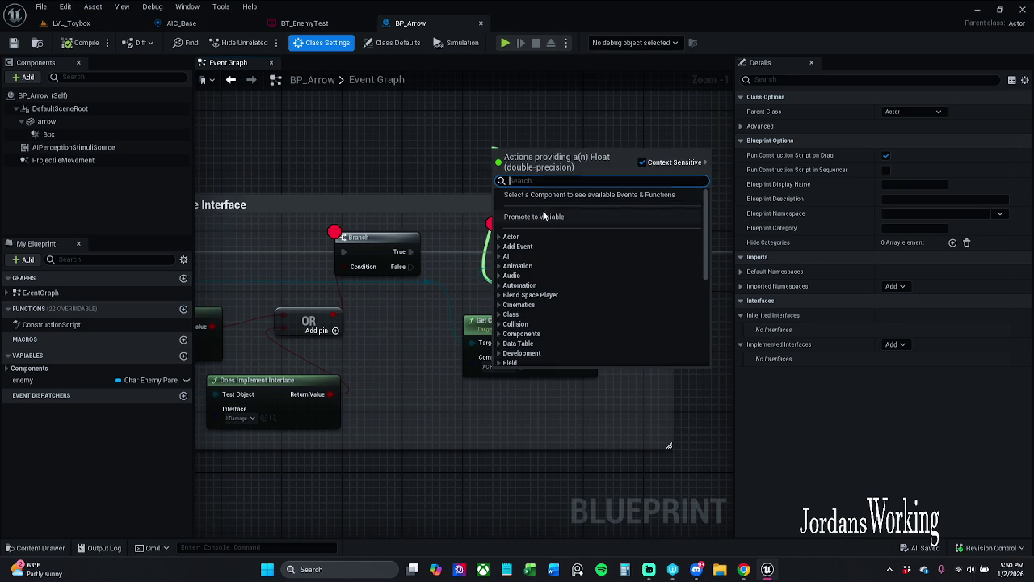
Promote the Amount input to a new variable named amountDam and save BP_Arrow.
key("Escape")
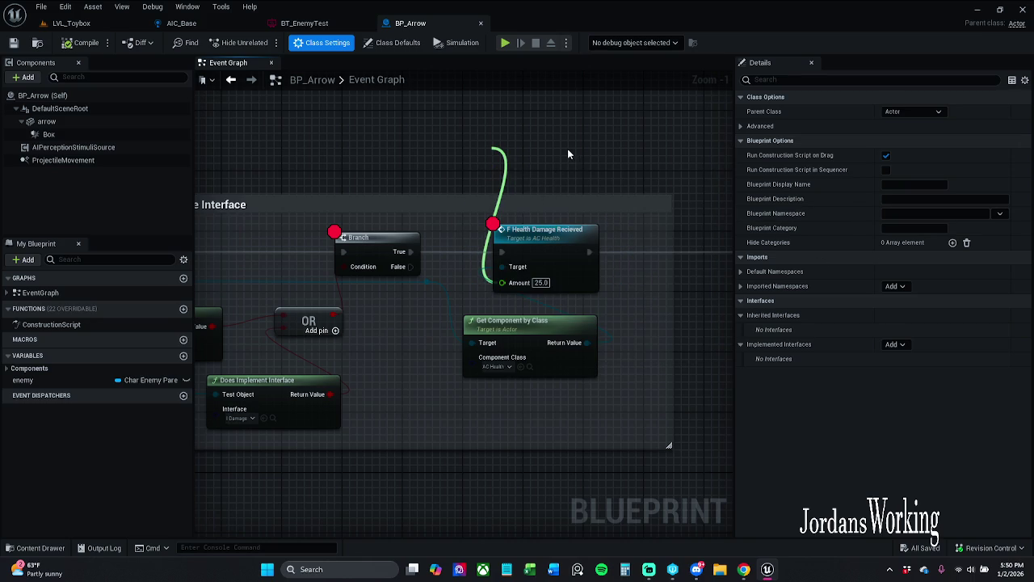
left_click(570, 153)
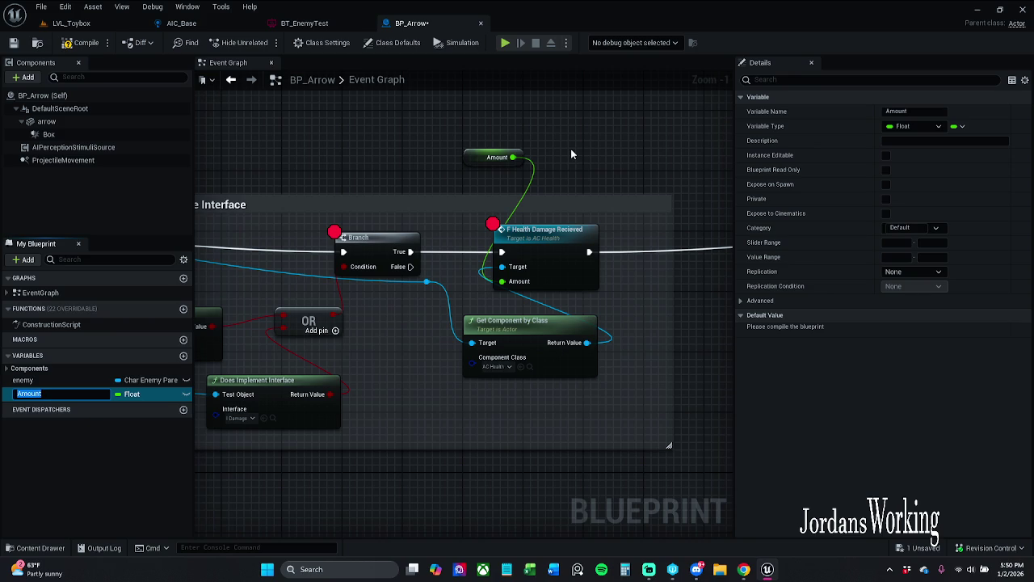
key("End")
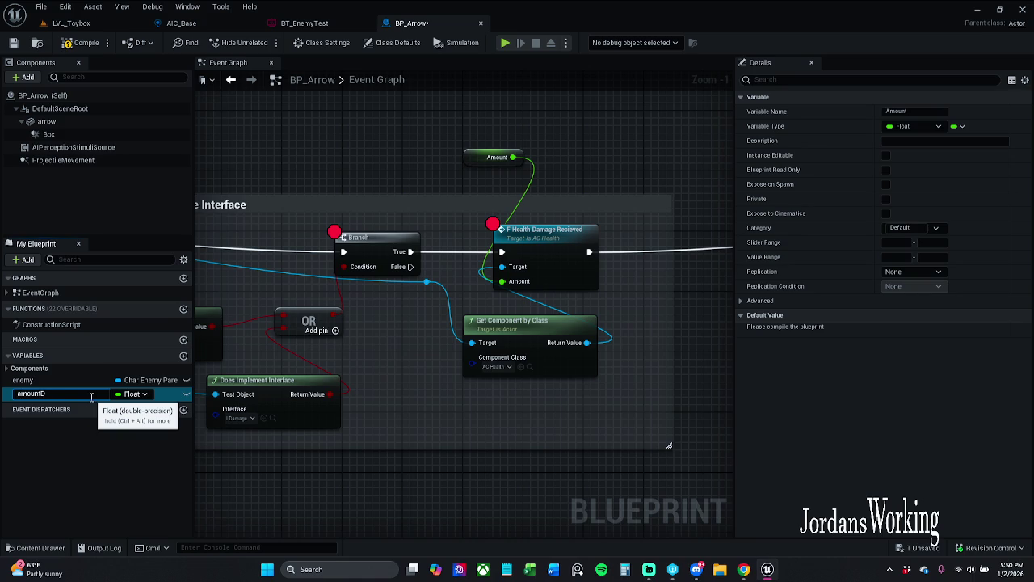
key("Return")
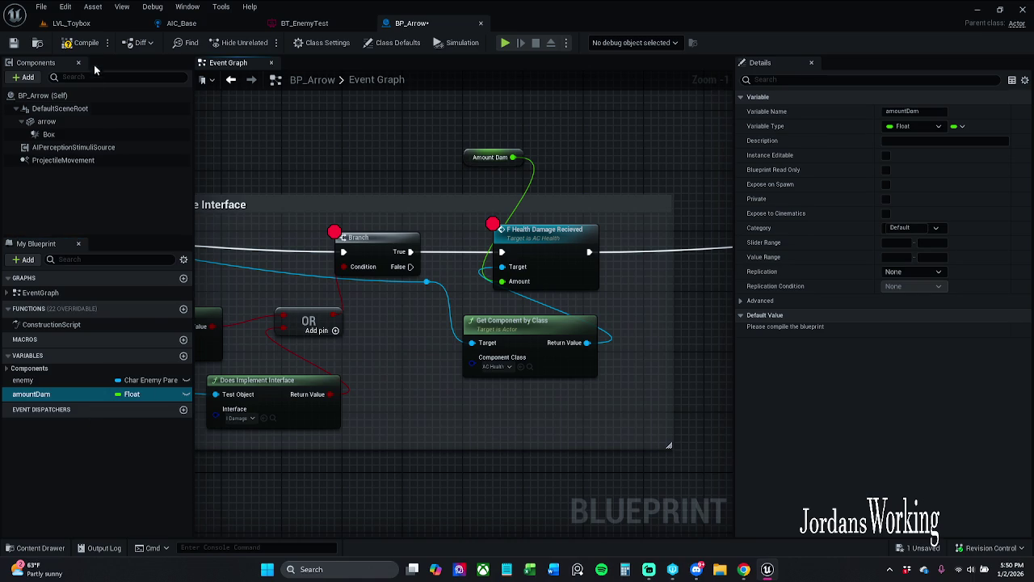
left_click(14, 43)
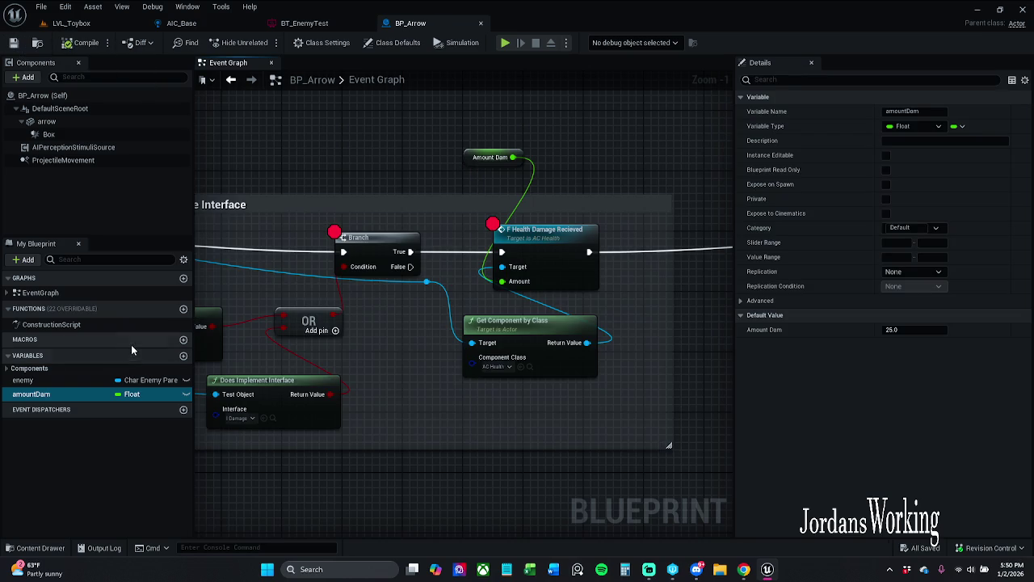
Rename the amountDam variable to damAmount, then compile and save.
double_click(55, 393)
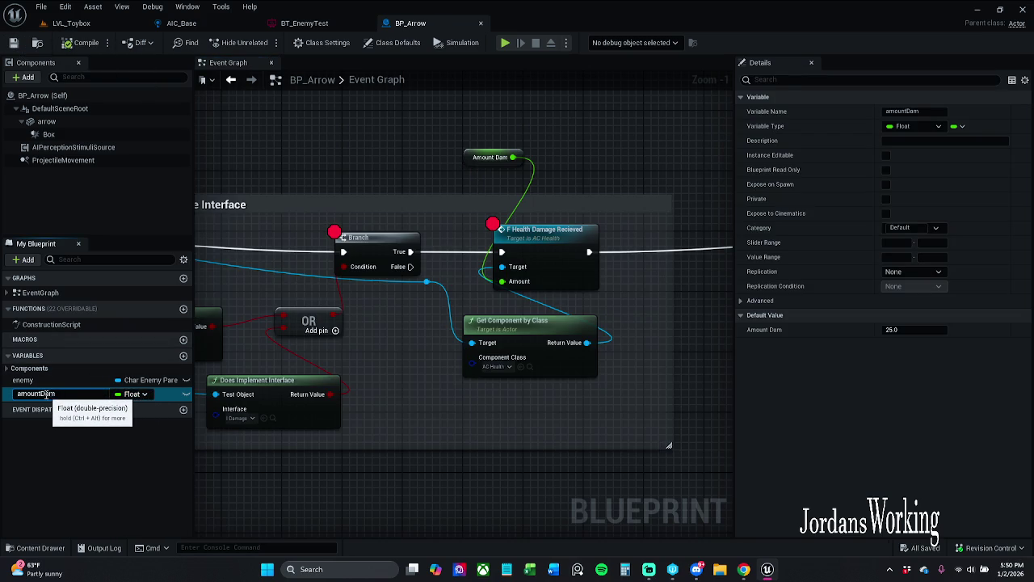
left_click_drag(40, 393, 98, 389)
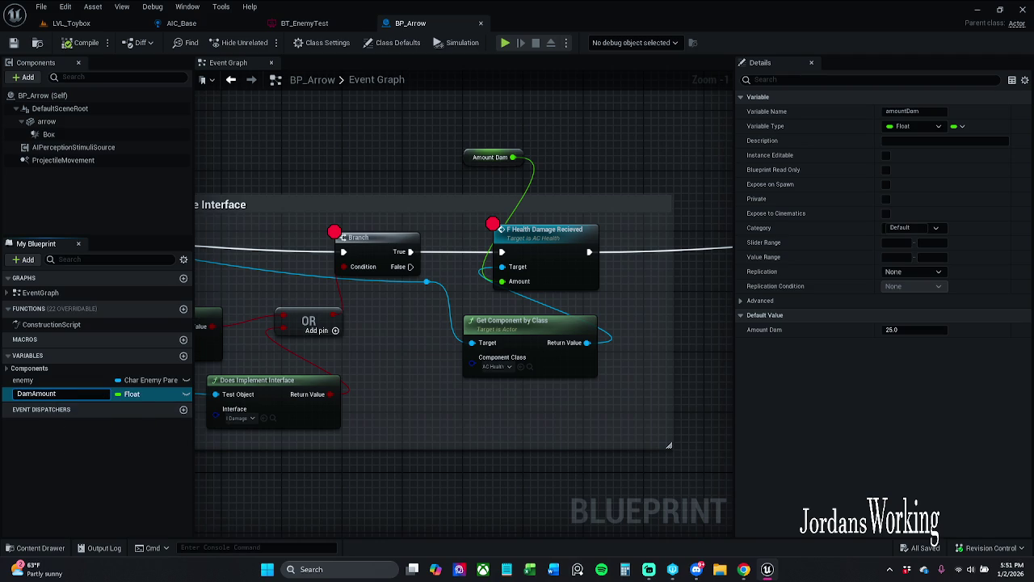
left_click(44, 396)
key("Return")
left_click(81, 42)
left_click(13, 42)
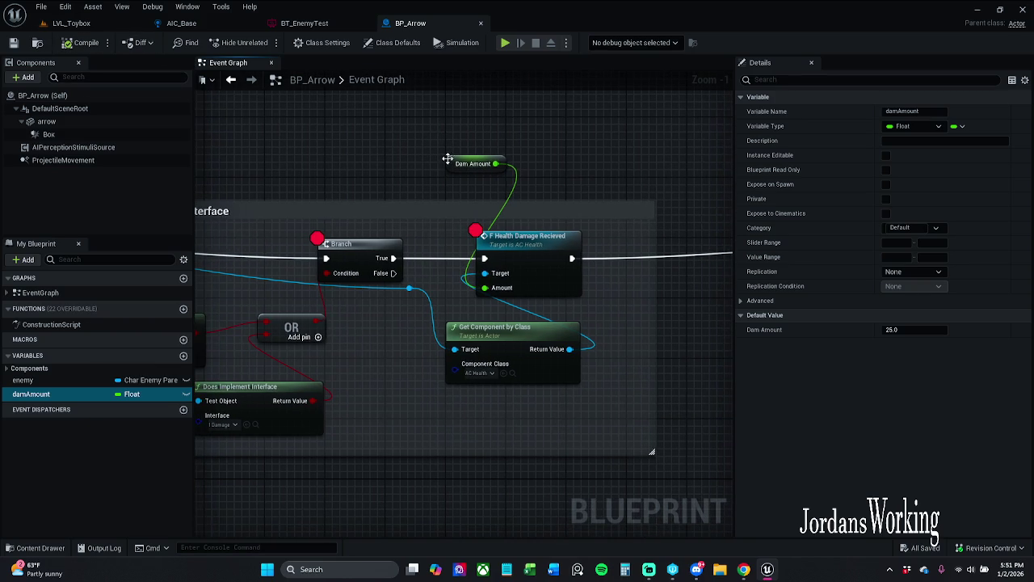
Nudge the Dam Amount getter node into place beside Health Damage Recieved.
left_click_drag(483, 161, 479, 177)
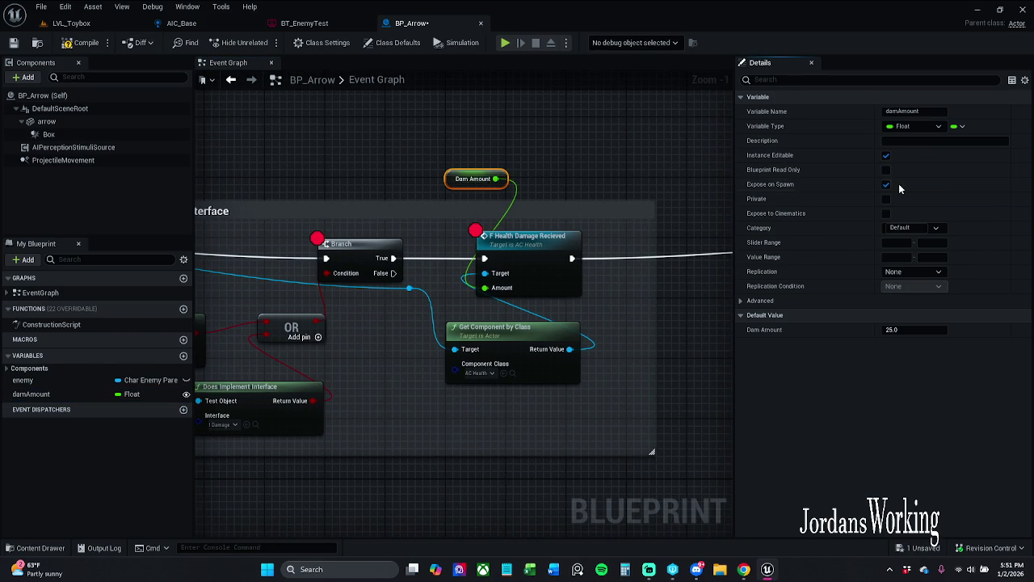
left_click(515, 153)
left_click_drag(462, 185, 462, 171)
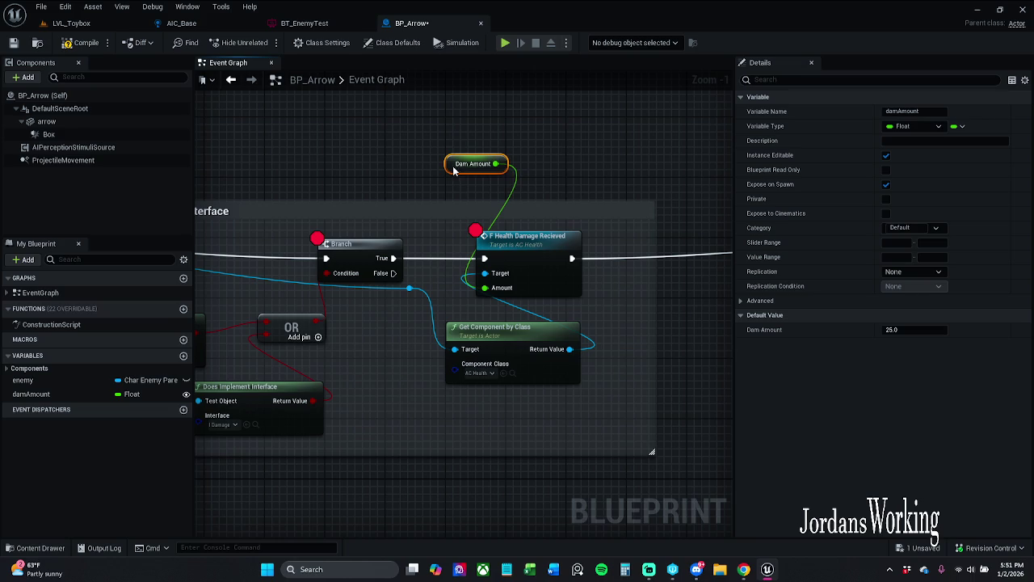
left_click(444, 147)
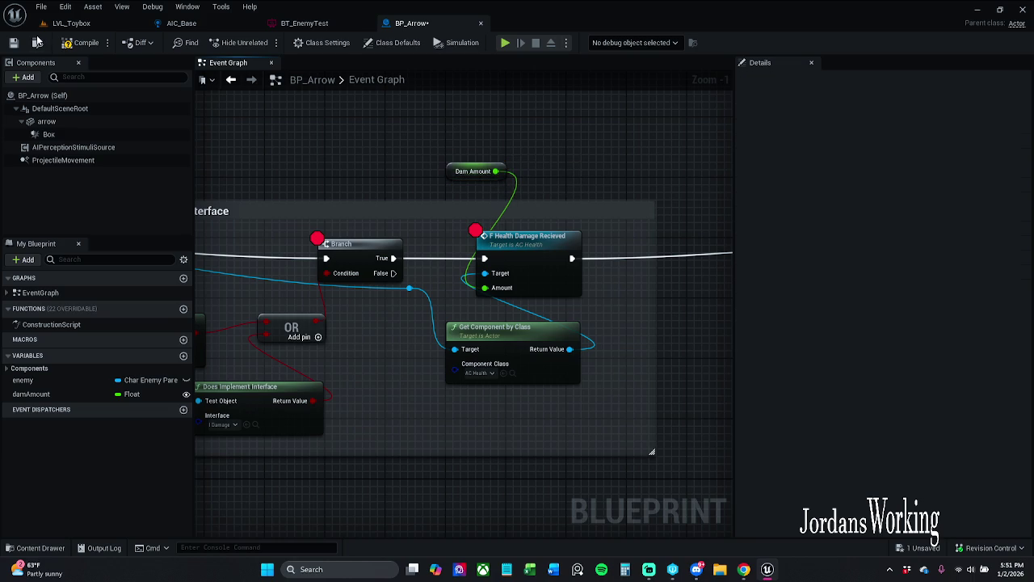
Save BP_Arrow and rearrange the two Does Implement Interface checks and the OR node.
left_click(13, 42)
mouse_move(465, 326)
left_mouse_down()
mouse_move(469, 300)
mouse_move(639, 254)
mouse_move(946, 231)
mouse_move(555, 210)
mouse_move(476, 219)
mouse_move(683, 236)
left_mouse_up()
scroll(469, 299, "down", 1)
scroll(552, 218, "down", 1)
left_click_drag(531, 302, 541, 297)
left_click_drag(566, 257, 571, 244)
mouse_move(457, 261)
left_mouse_down()
mouse_move(437, 277)
mouse_move(448, 282)
mouse_move(454, 272)
left_mouse_up()
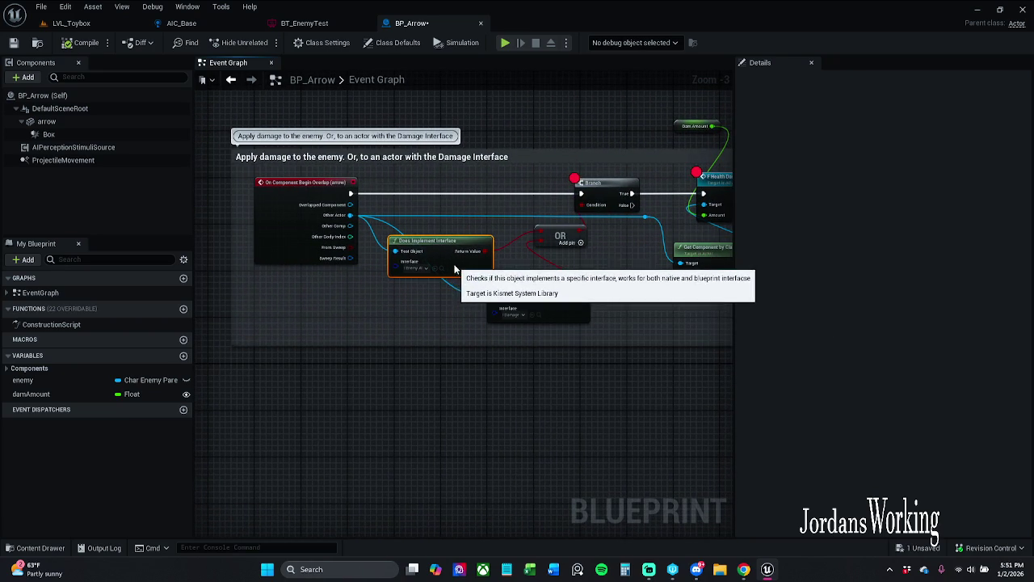
mouse_move(637, 283)
left_mouse_down()
mouse_move(496, 283)
mouse_move(503, 276)
left_mouse_up()
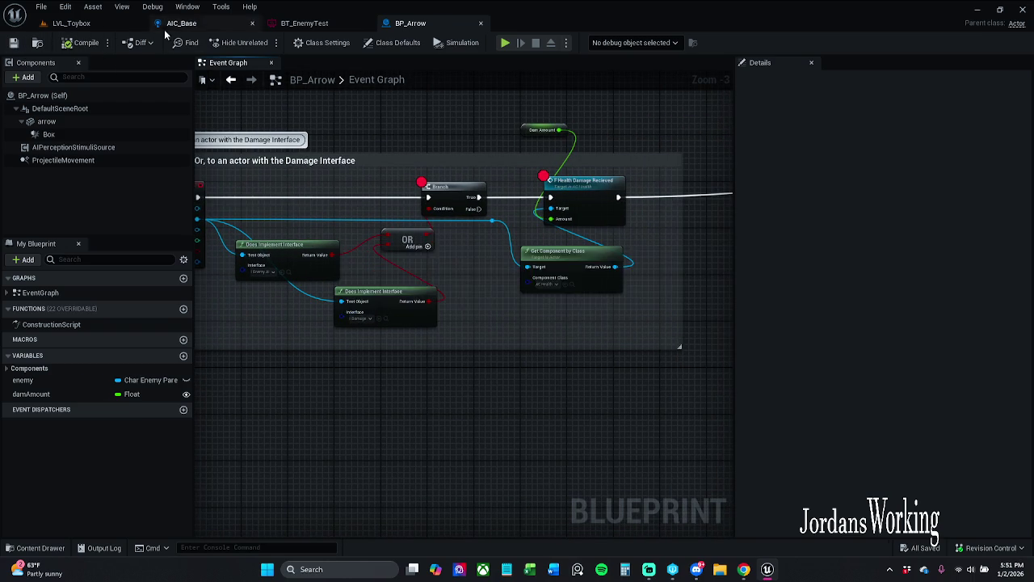
Open Char_Enemy_Parent from the LVL_Toybox Outliner and scroll through its components.
left_click(71, 23)
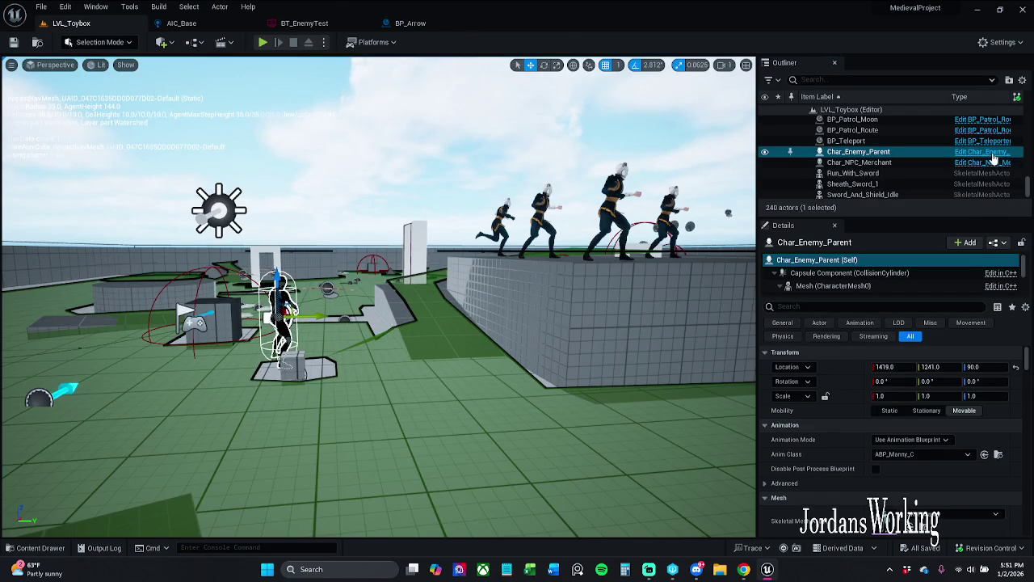
left_click(982, 152)
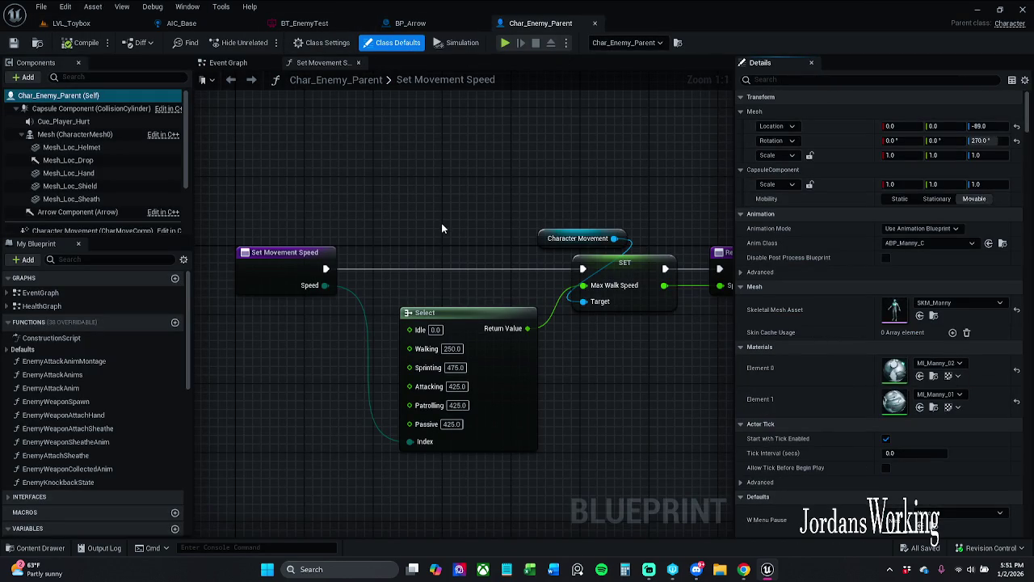
scroll(126, 194, "down", 3)
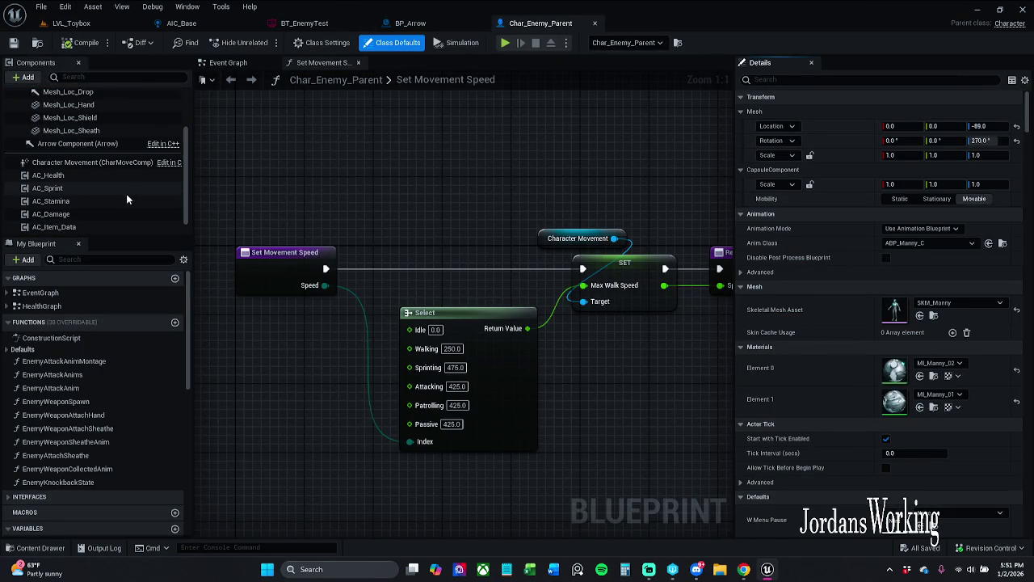
scroll(112, 186, "down", 1)
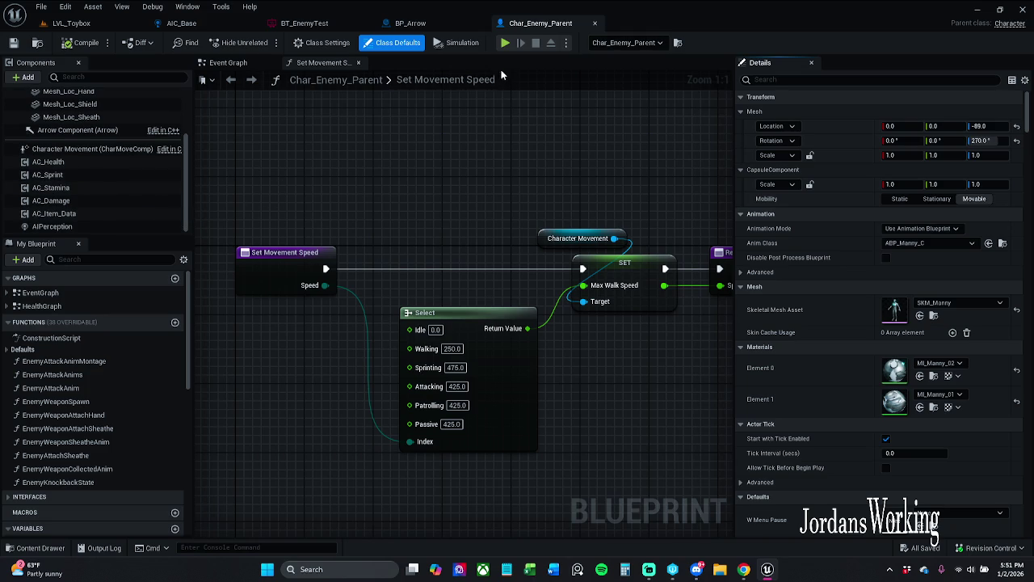
Return to BP_Arrow's graph and marquee-select the damage comment group.
left_click(181, 22)
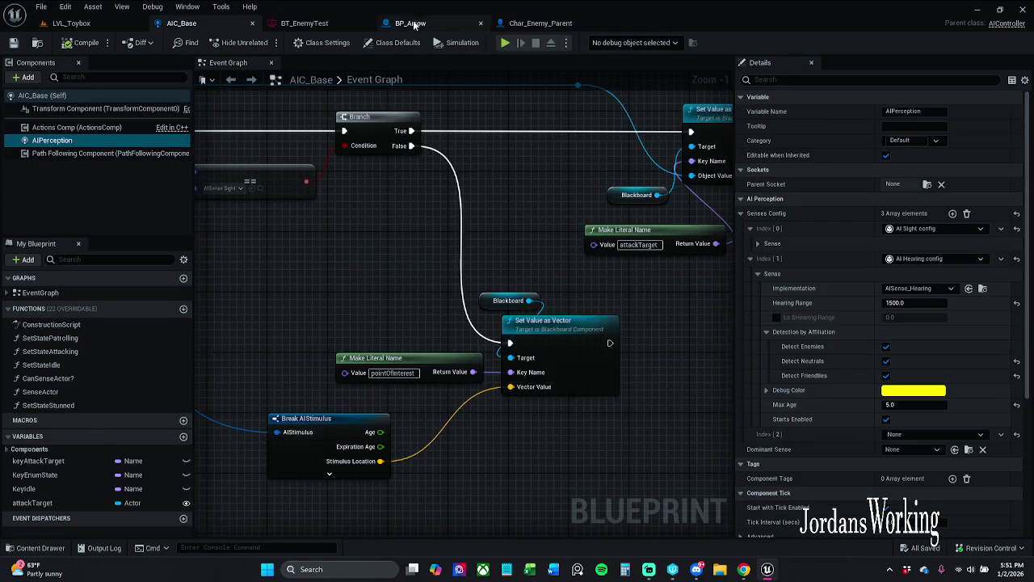
left_click(411, 23)
scroll(393, 248, "down", 1)
mouse_move(348, 350)
left_mouse_down()
mouse_move(695, 178)
mouse_move(415, 187)
left_mouse_up()
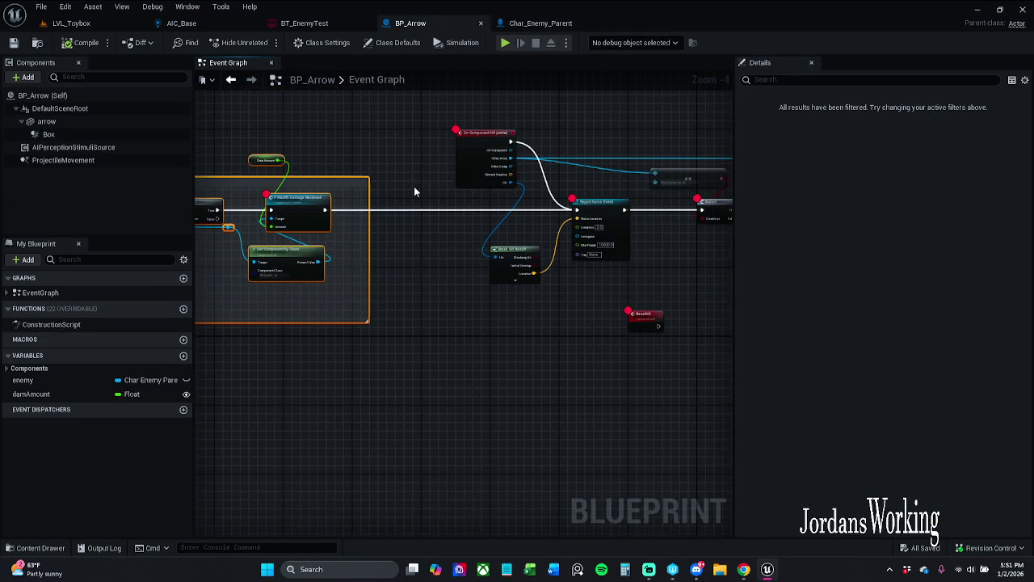
Paste a copy of the damage comment group and place it below the original.
key("ctrl+v")
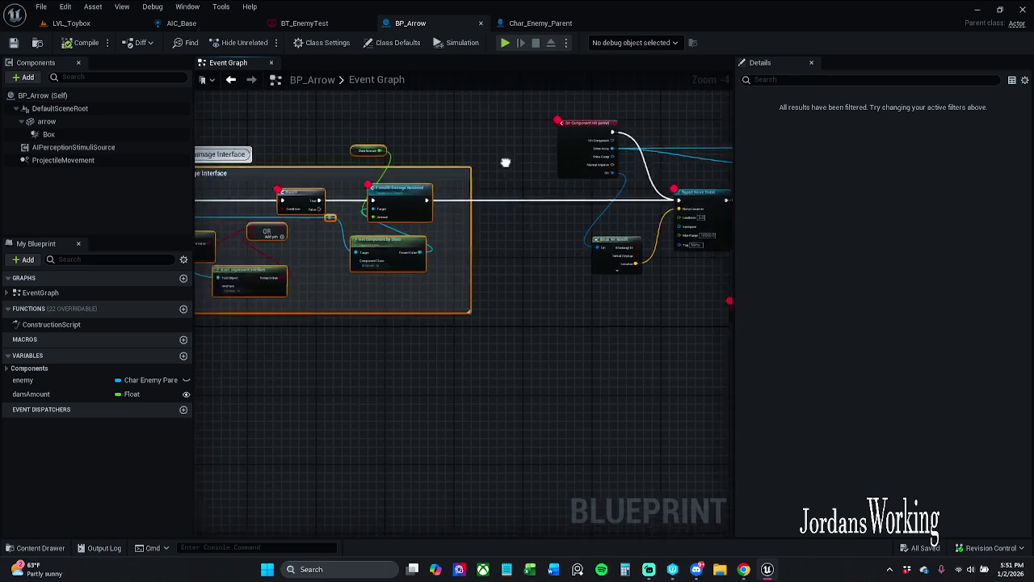
left_click_drag(591, 301, 456, 490)
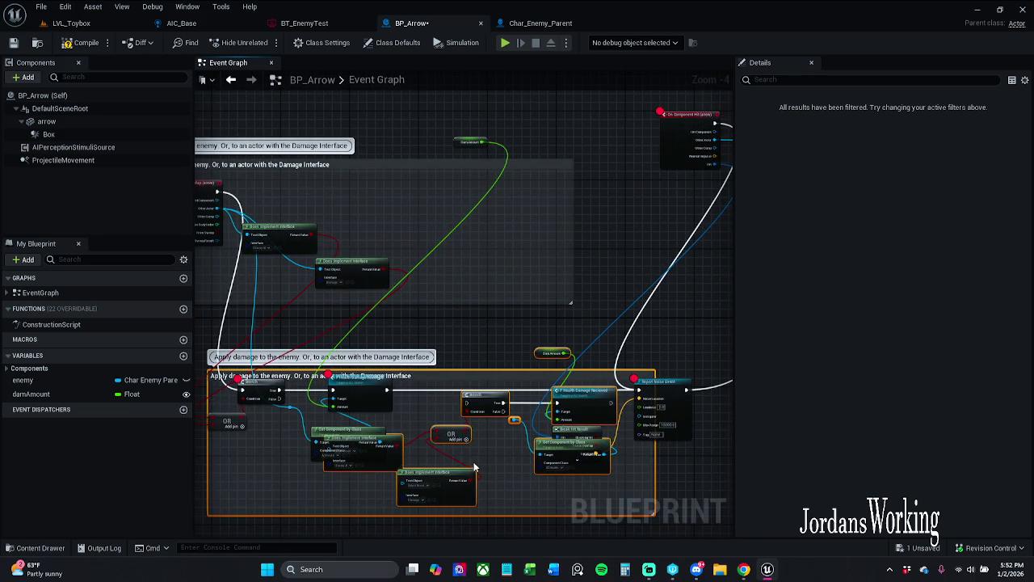
key("ctrl+z")
key("ctrl+z")
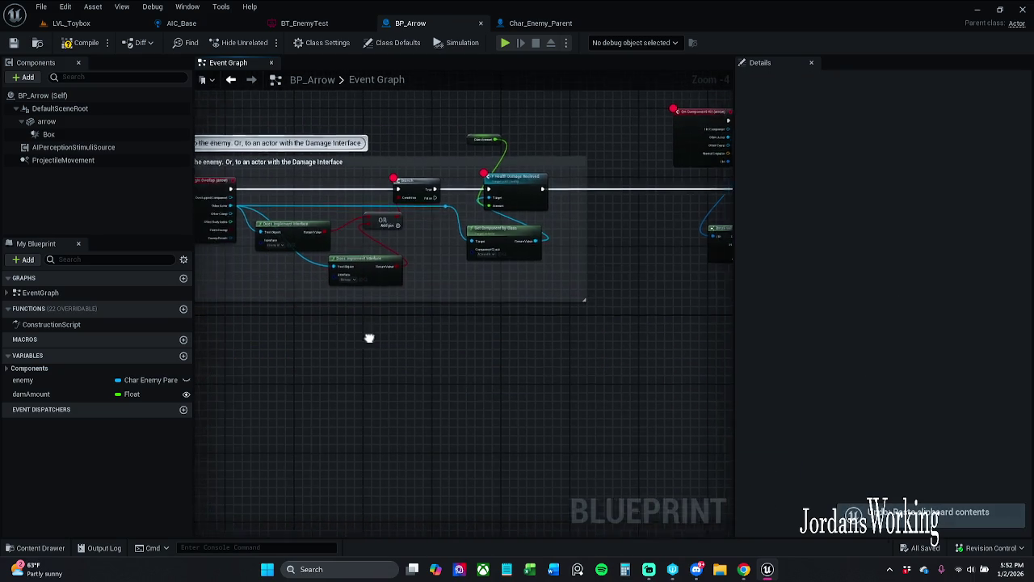
left_click_drag(302, 351, 645, 238)
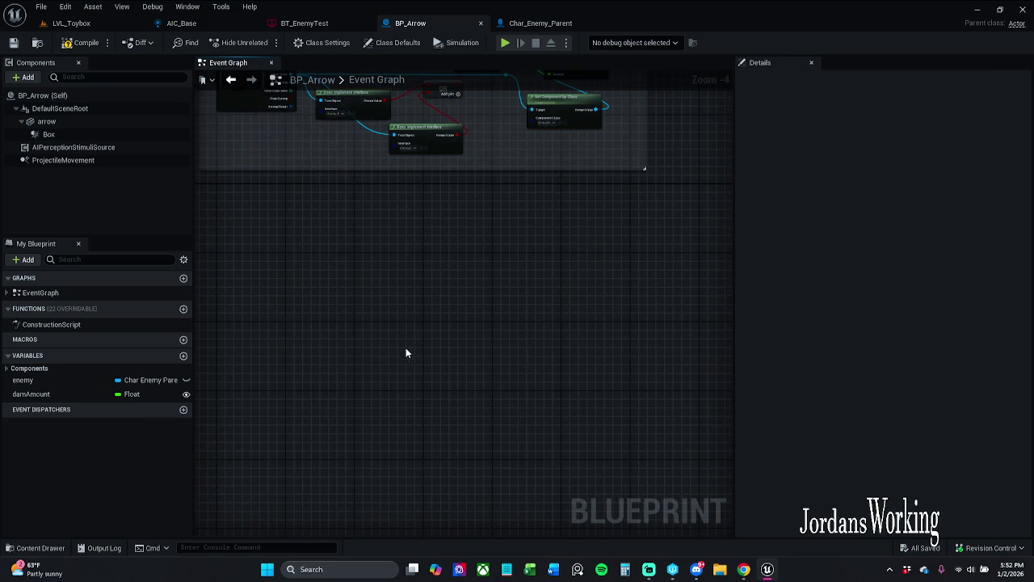
key("ctrl+v")
mouse_move(396, 361)
left_mouse_down()
mouse_move(455, 332)
mouse_move(463, 262)
mouse_move(510, 333)
mouse_move(510, 356)
mouse_move(510, 317)
left_mouse_up()
left_click(458, 270)
Prefix the damage comment title with 'Orginal'.
key("Return")
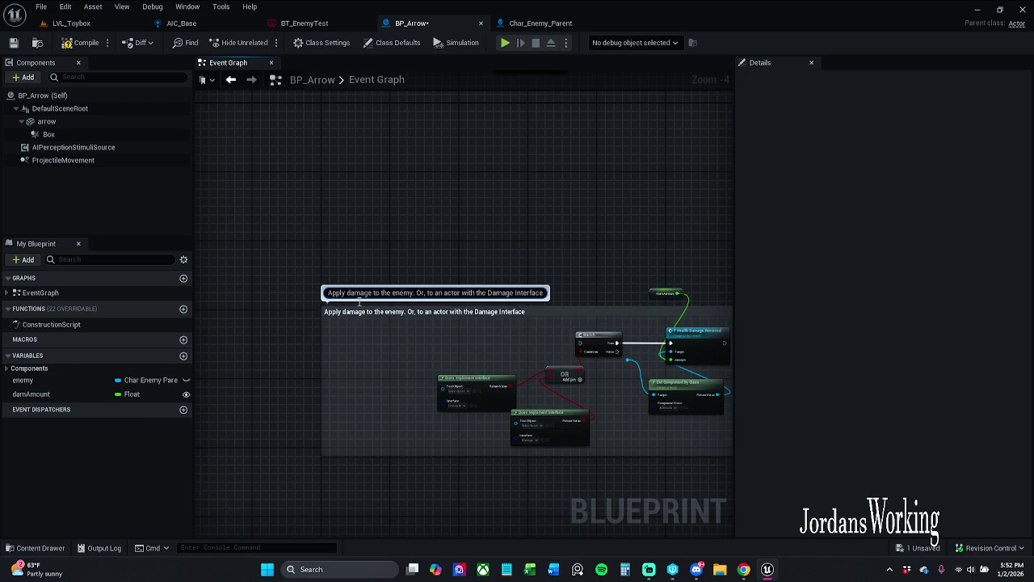
type("Orginal*")
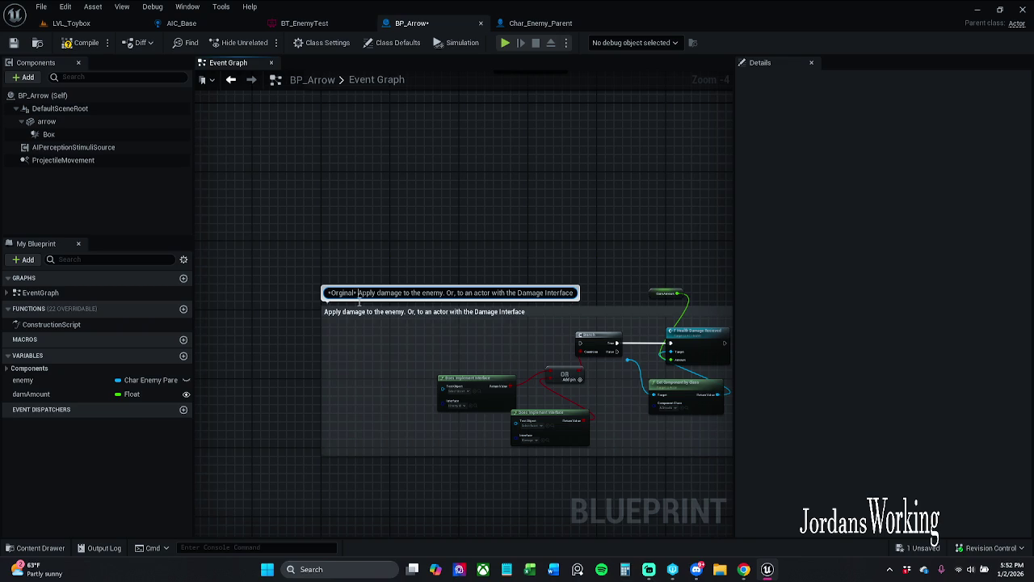
key("Return")
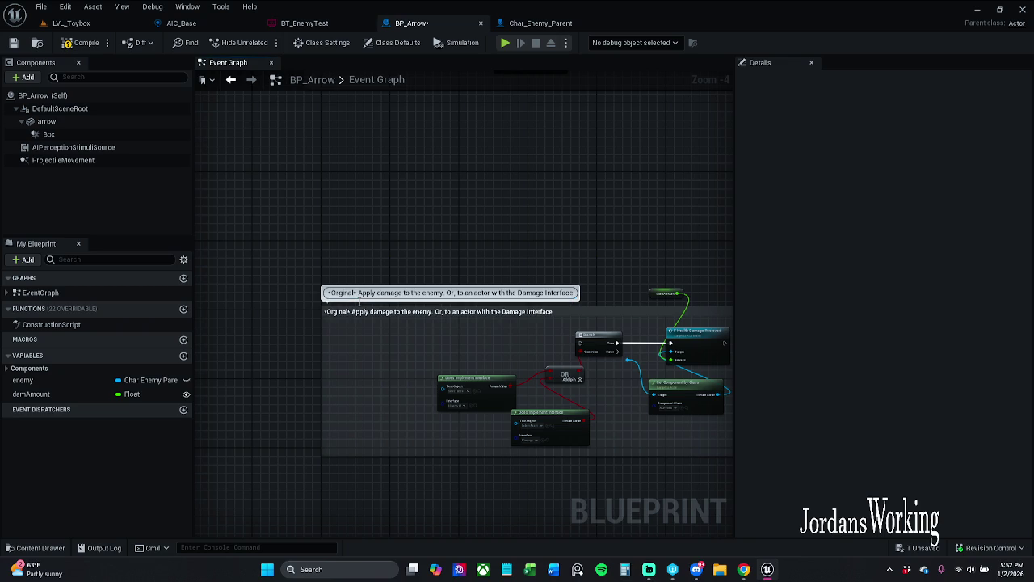
key("ctrl+z")
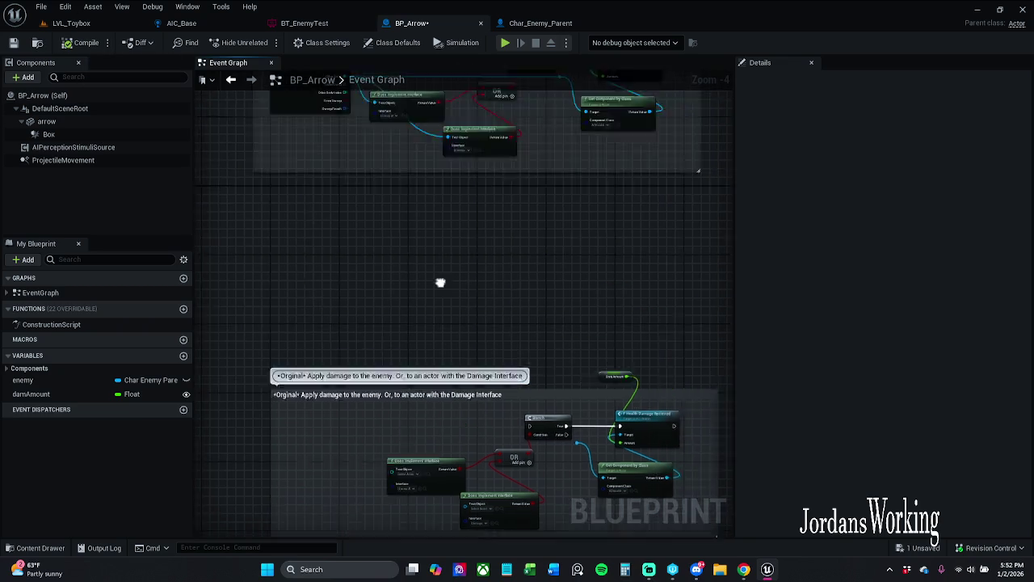
Remove the breakpoints from the copied Branch and Health Damage nodes.
scroll(539, 235, "up", 2)
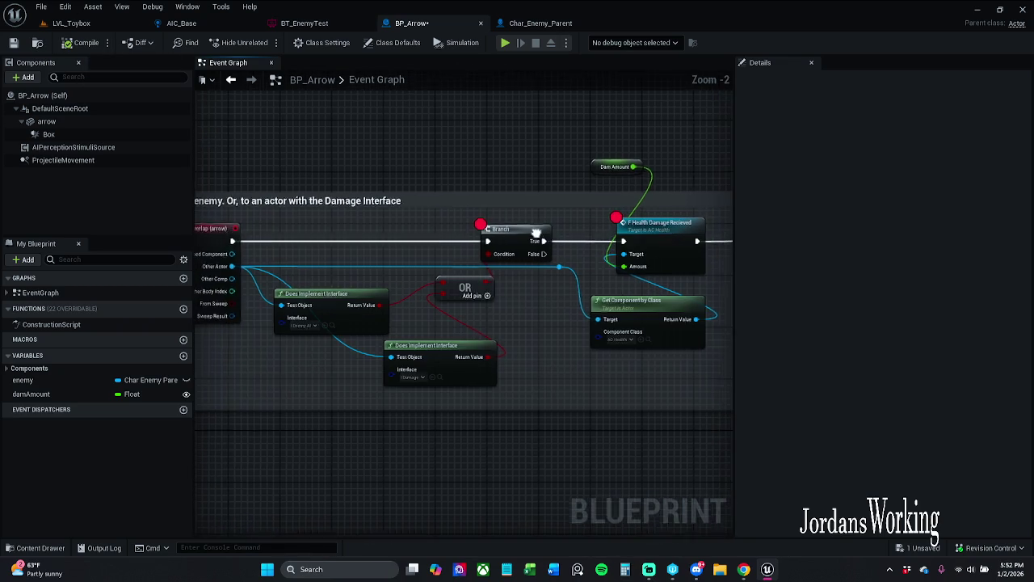
left_click_drag(480, 224, 621, 242)
right_click(622, 242)
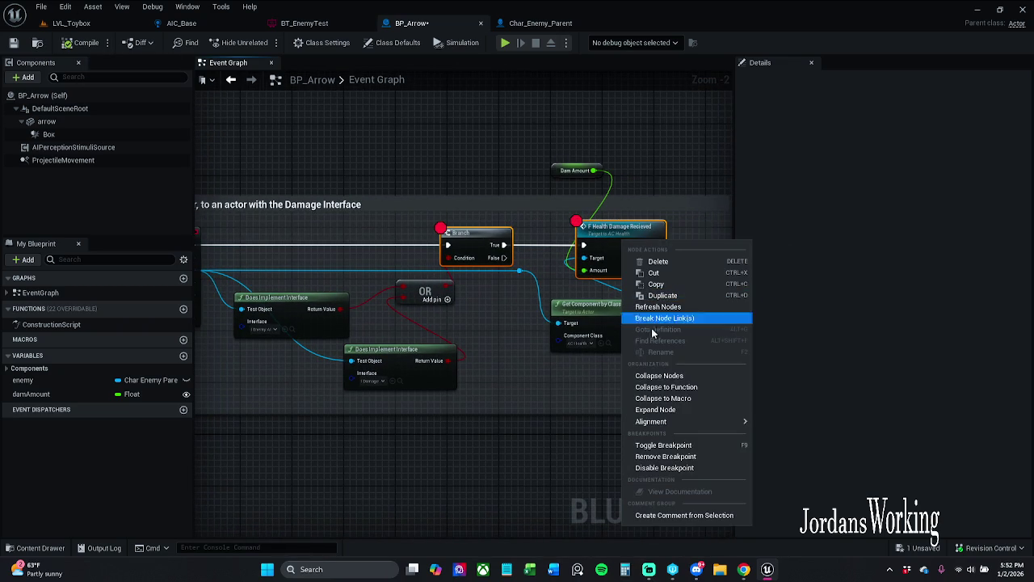
left_click(697, 455)
Delete the copy's interface checks and OR node, then search 'get comp' from Other Actor.
mouse_move(603, 158)
left_mouse_down()
mouse_move(502, 421)
mouse_move(496, 148)
mouse_move(554, 350)
mouse_move(409, 301)
mouse_move(583, 181)
left_mouse_up()
scroll(496, 148, "down", 1)
scroll(380, 291, "up", 2)
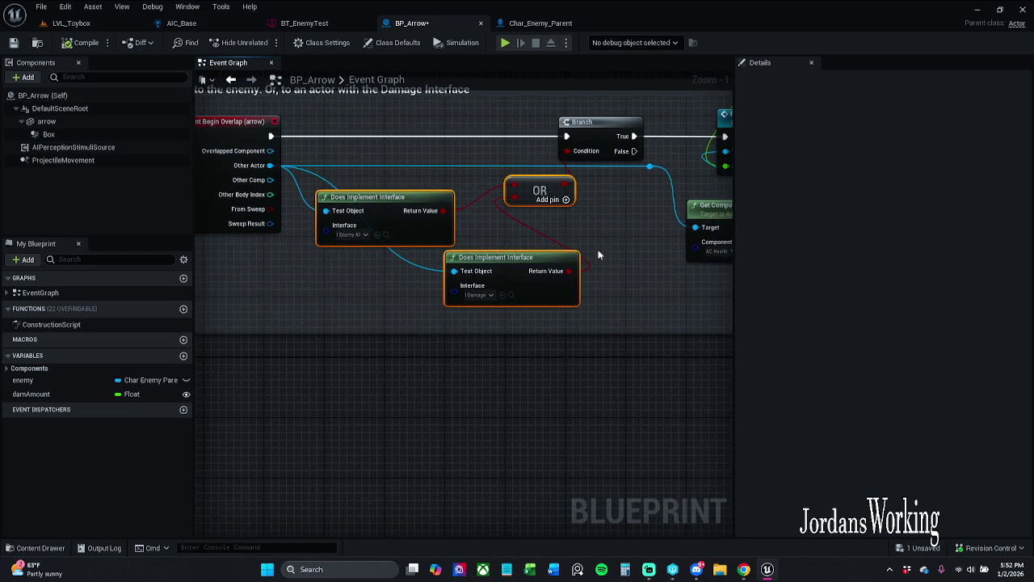
key("Delete")
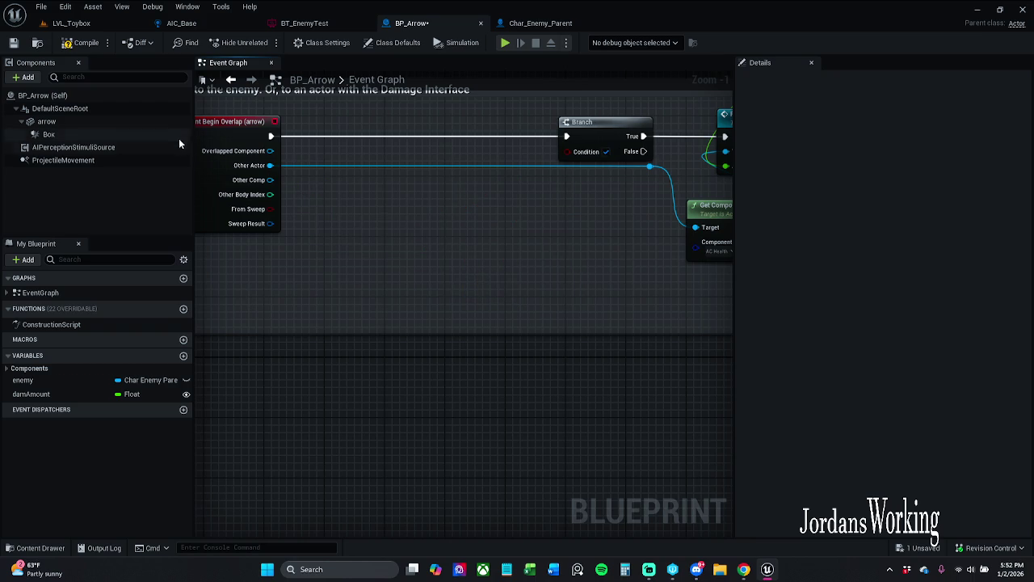
left_click_drag(270, 164, 332, 227)
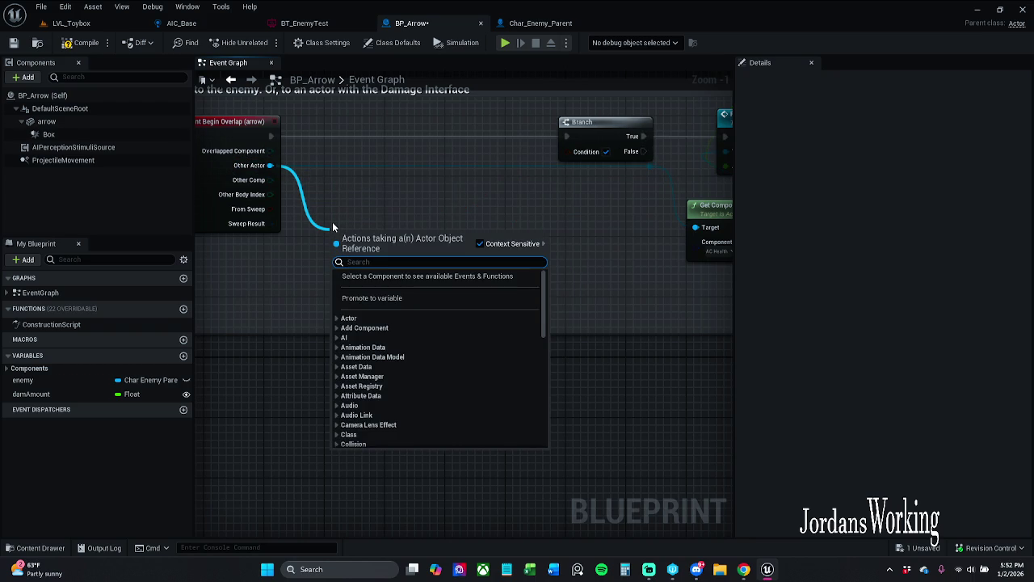
type("get compone")
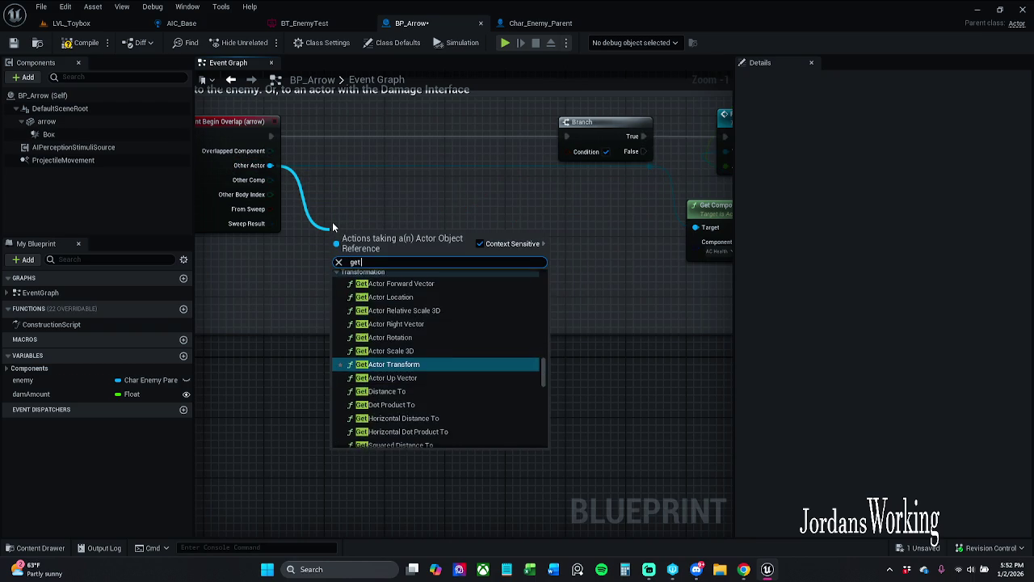
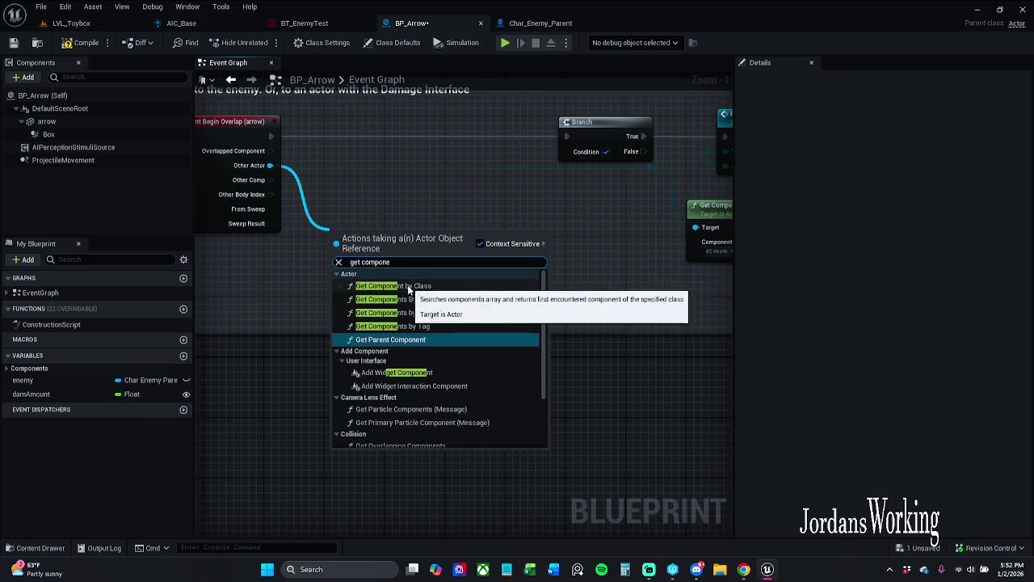
Add a Get Component by Class node from Other Actor with AC Health as its class.
left_click(443, 288)
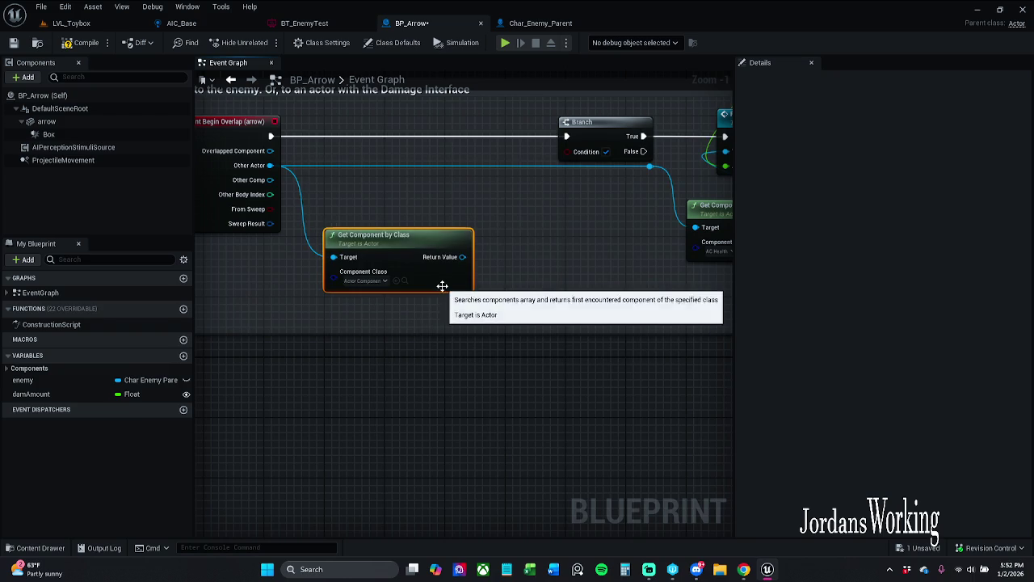
mouse_move(445, 290)
left_mouse_down()
mouse_move(441, 263)
mouse_move(438, 279)
left_mouse_up()
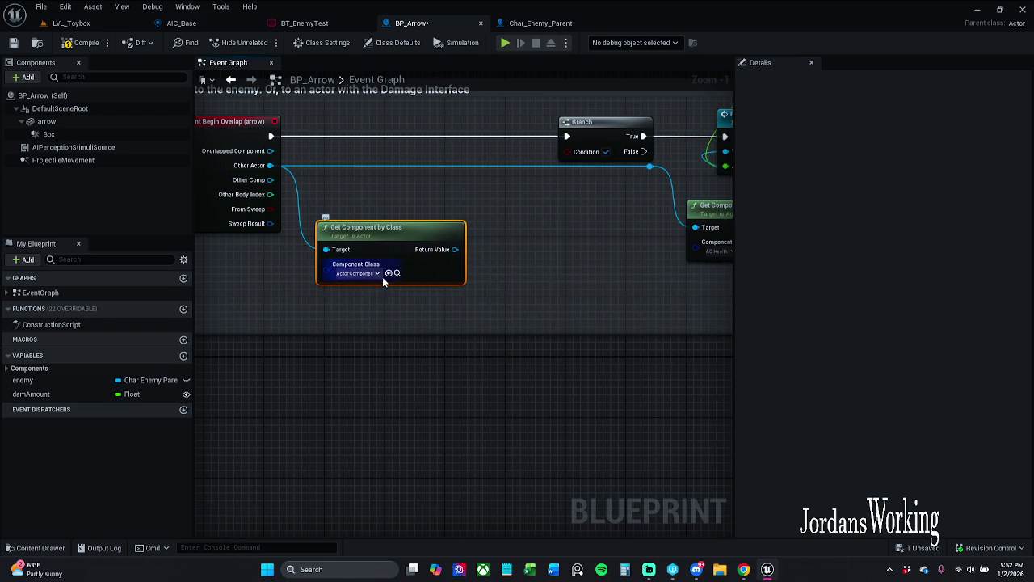
left_click(375, 273)
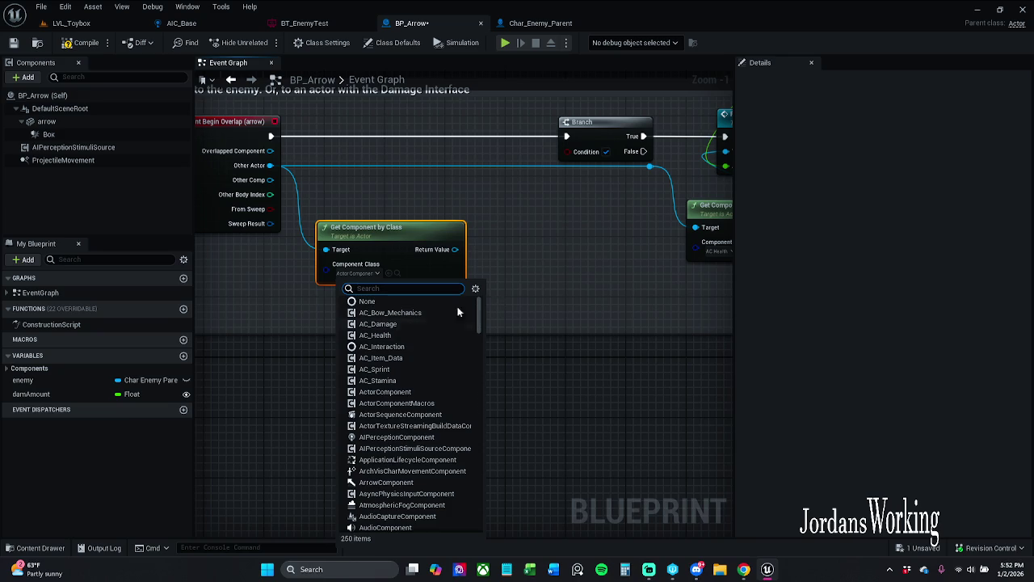
left_click(390, 335)
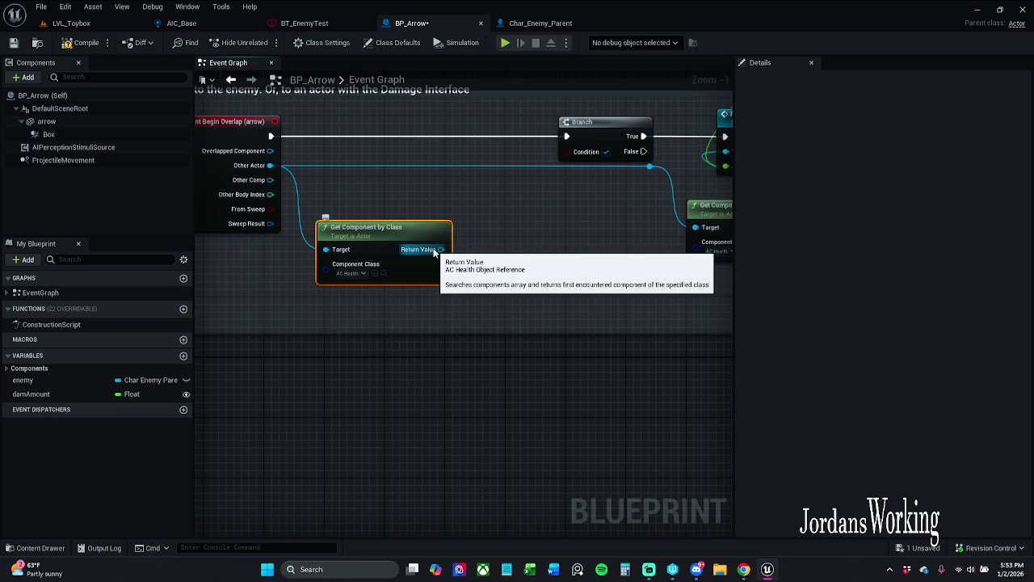
left_click_drag(434, 252, 379, 237)
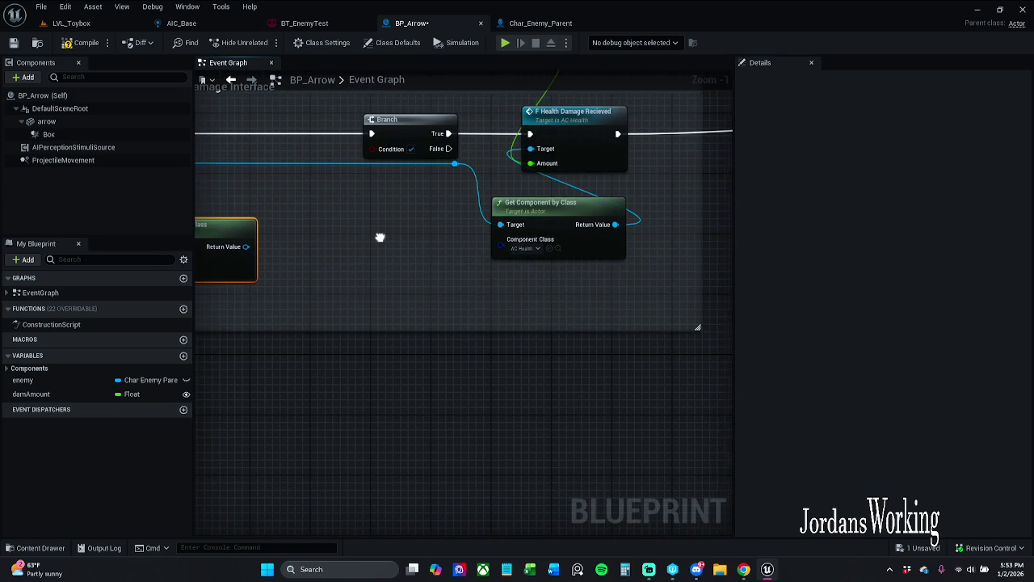
mouse_move(245, 247)
left_mouse_down()
mouse_move(343, 258)
mouse_move(493, 208)
mouse_move(540, 155)
mouse_move(429, 276)
mouse_move(380, 355)
left_mouse_up()
Wire the AC Health lookup's Return Value into F Health Damage Recieved's Target.
scroll(439, 268, "down", 1)
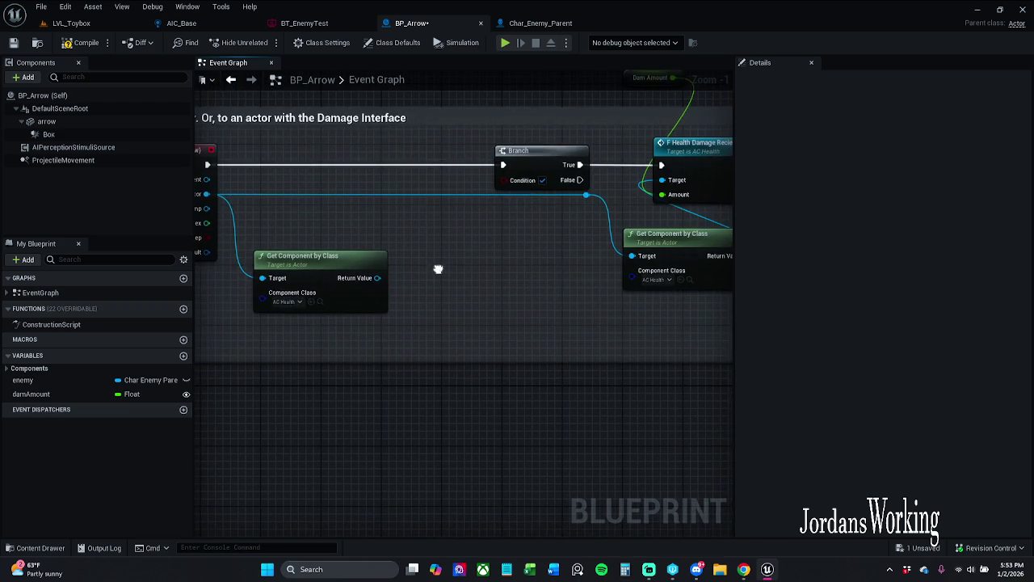
left_click(339, 254)
left_click_drag(339, 254, 345, 241)
mouse_move(417, 231)
left_mouse_down()
mouse_move(401, 261)
mouse_move(600, 208)
mouse_move(598, 194)
left_mouse_up()
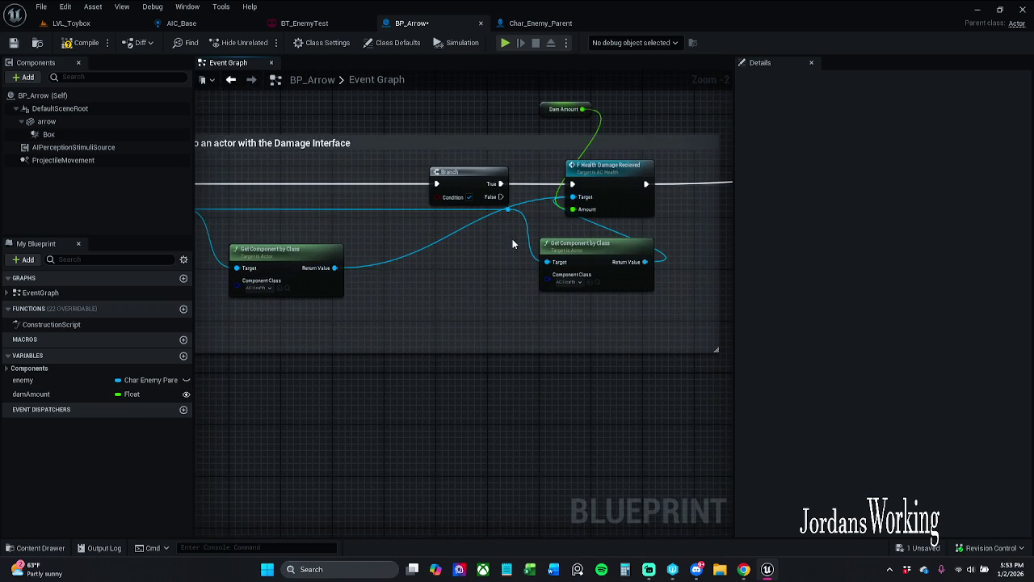
left_click_drag(457, 277, 470, 291)
Delete the Branch, run the overlap exec straight into the damage call, compile, and select Dam Amount.
left_click_drag(506, 217, 521, 208)
key("Delete")
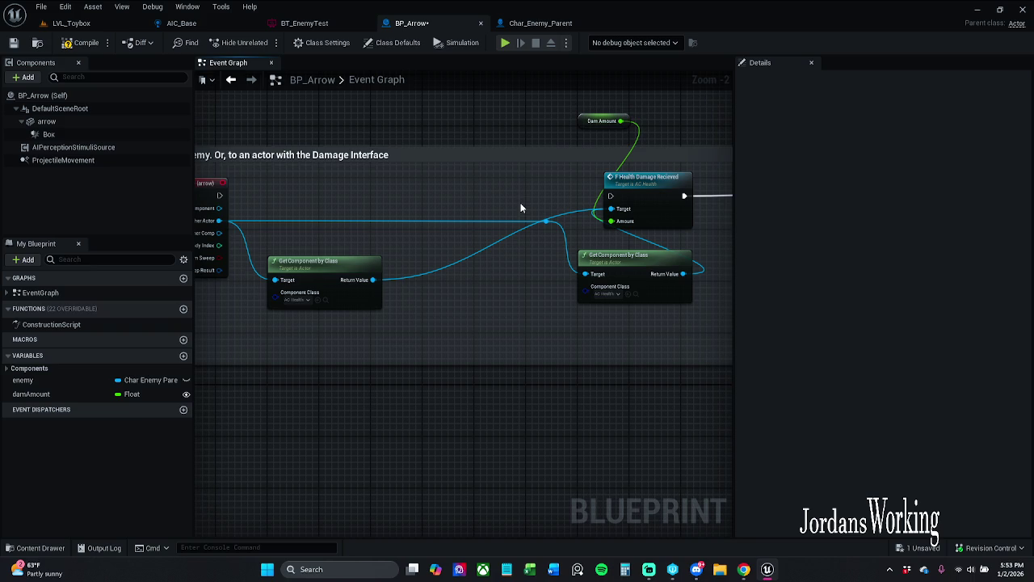
mouse_move(219, 195)
left_mouse_down()
mouse_move(629, 200)
mouse_move(611, 196)
left_mouse_up()
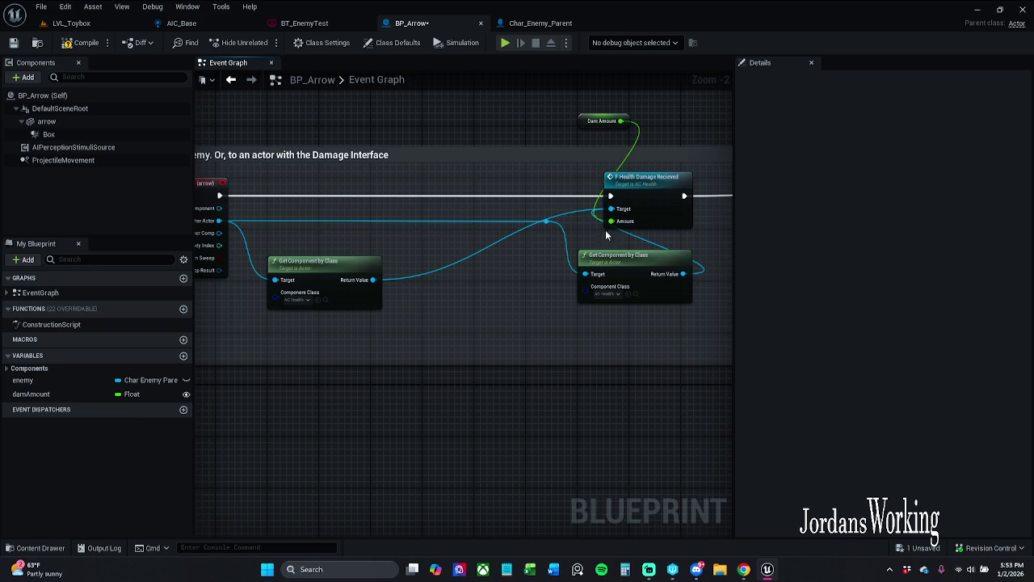
left_click(80, 42)
left_click(592, 117)
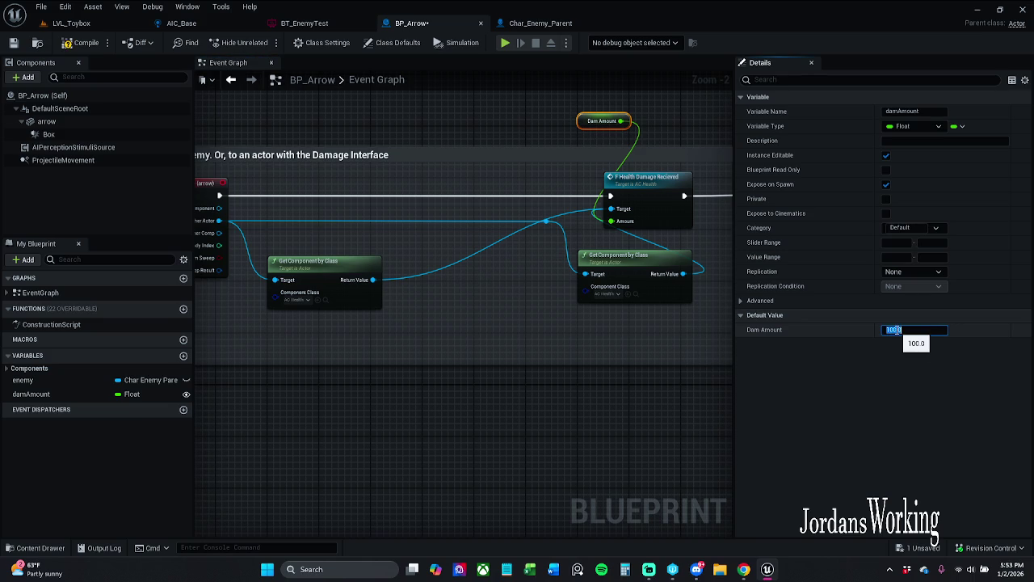
left_click(80, 42)
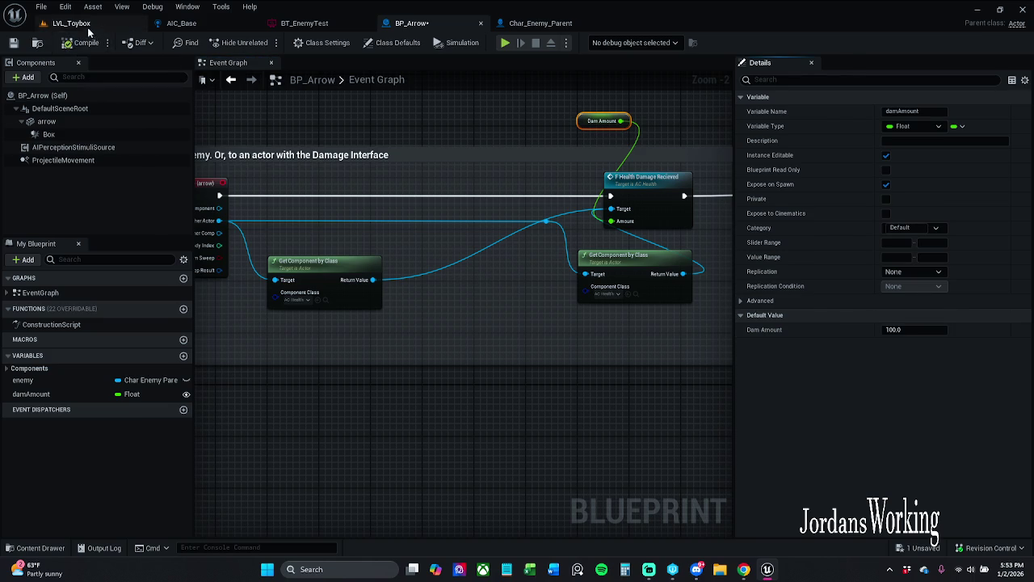
left_click(71, 23)
left_click(264, 43)
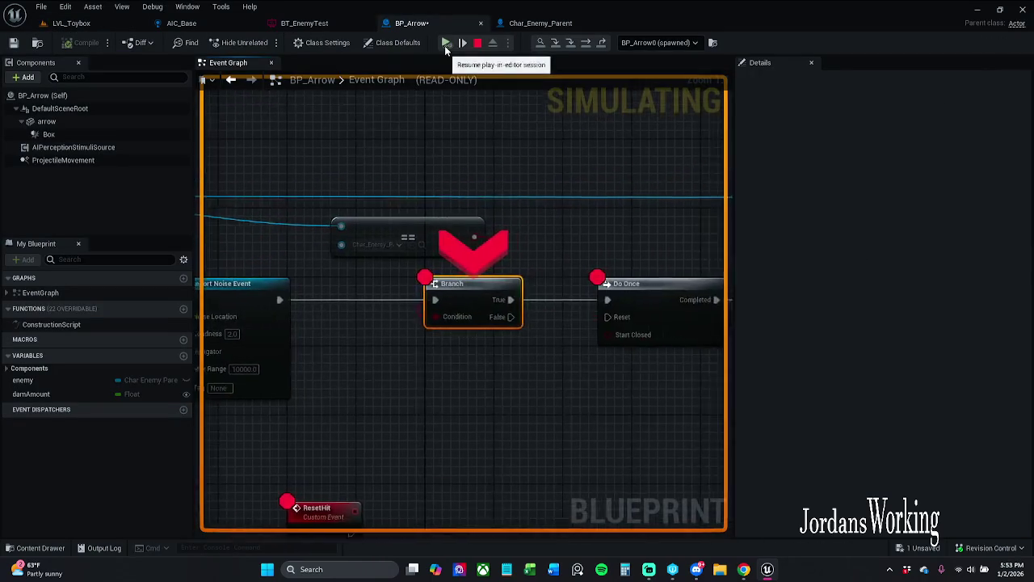
left_click(445, 46)
left_click(444, 46)
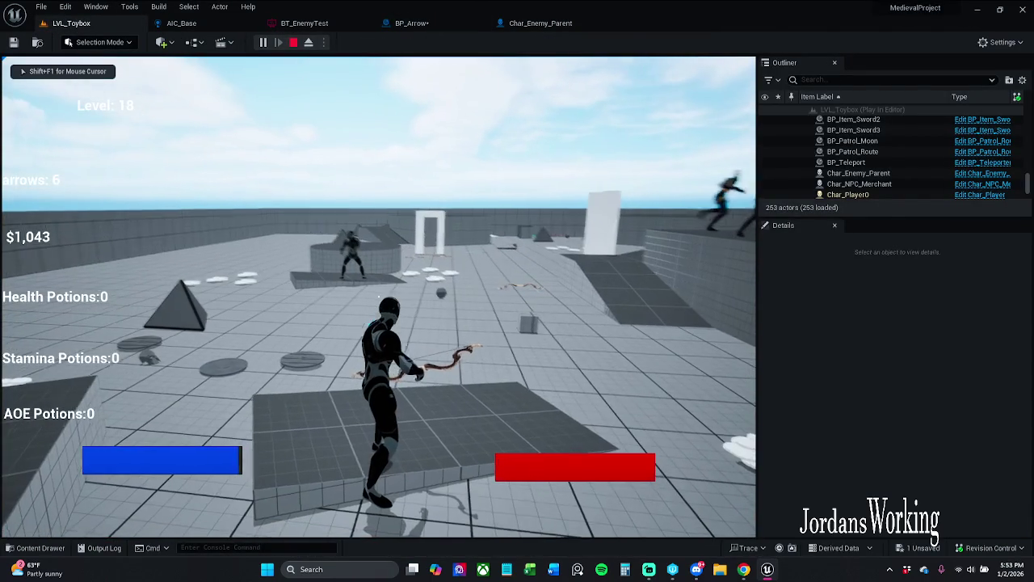
key("Escape")
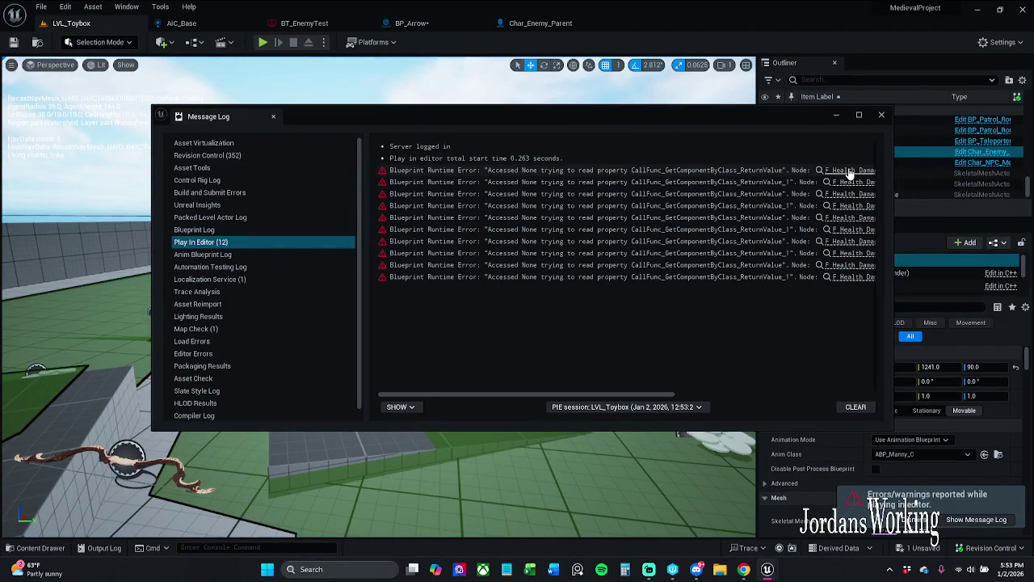
left_click(848, 169)
left_click(882, 115)
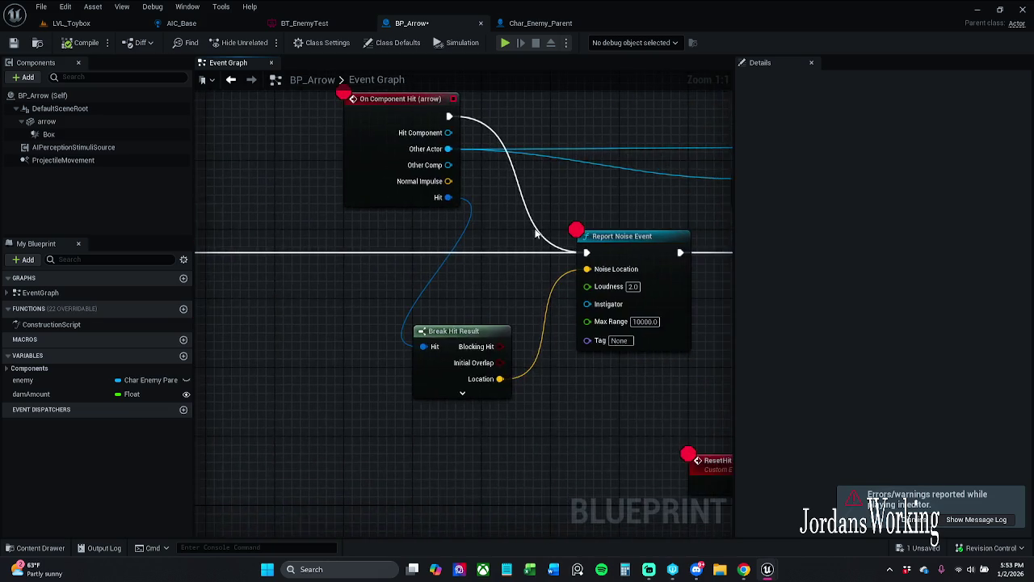
scroll(497, 234, "down", 6)
left_click_drag(316, 206, 576, 252)
right_click(517, 230)
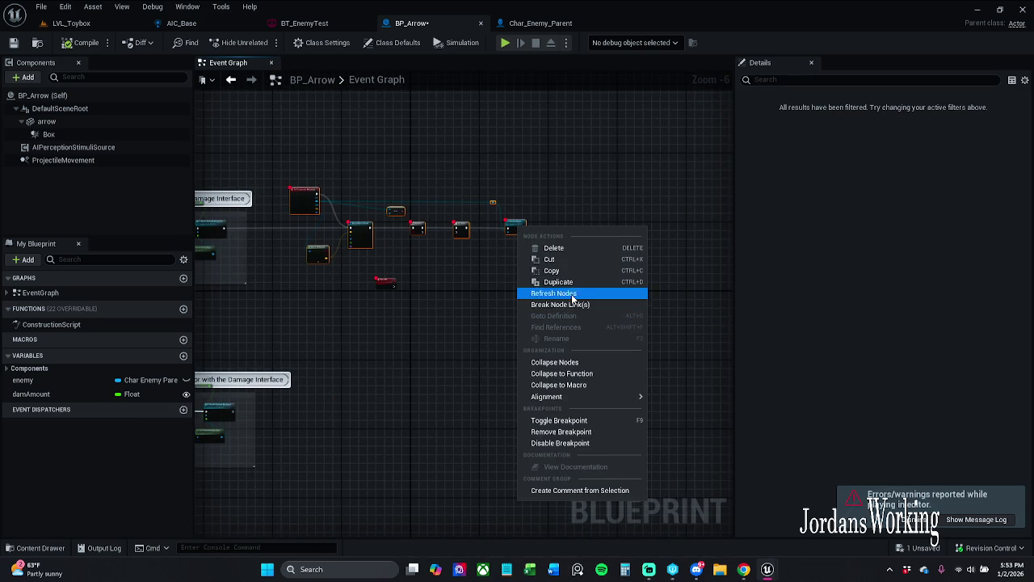
left_click_drag(404, 314, 543, 275)
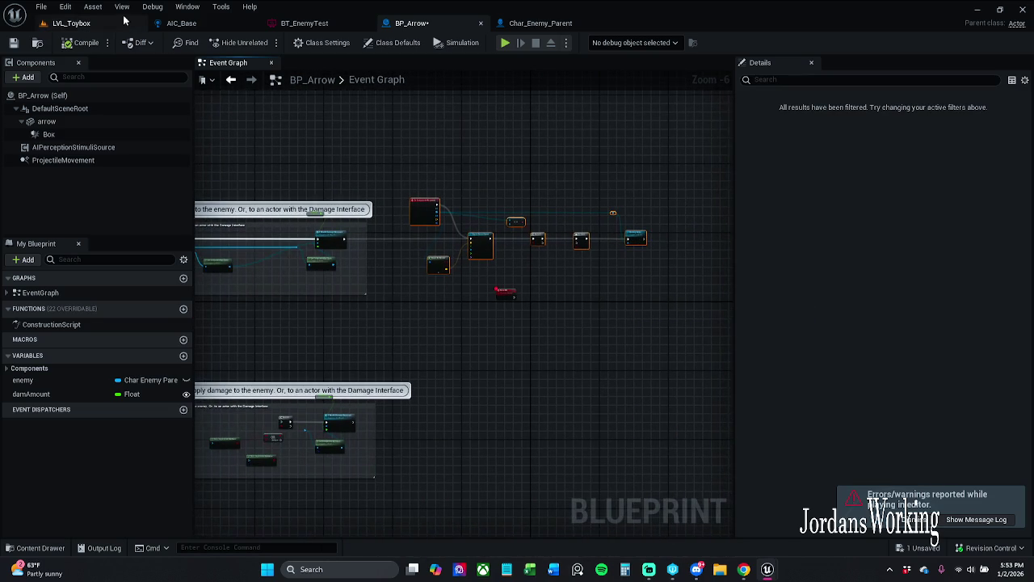
left_click(71, 22)
left_click(976, 519)
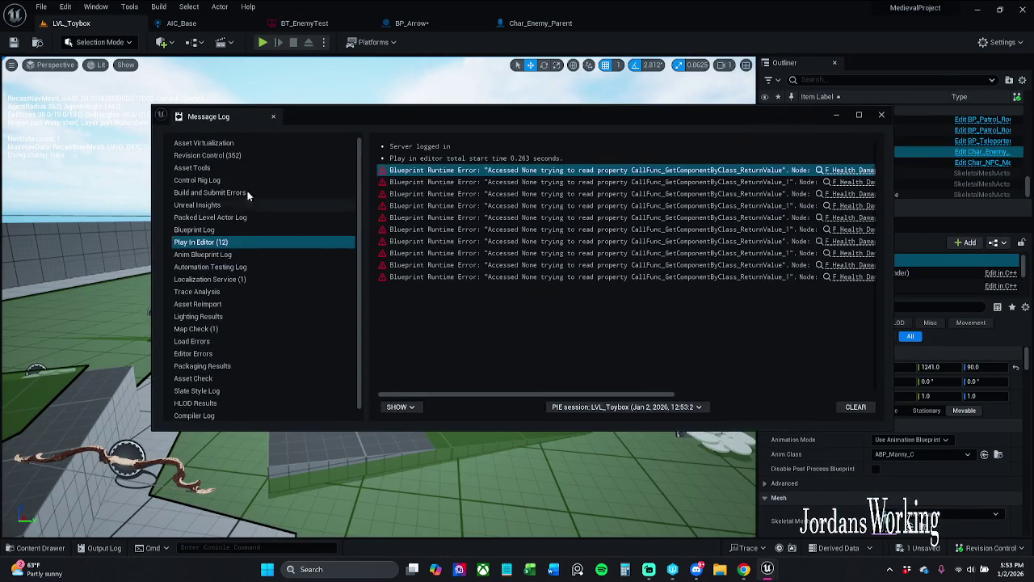
mouse_move(706, 125)
left_mouse_down()
mouse_move(674, 98)
mouse_move(628, 88)
left_mouse_up()
mouse_move(572, 356)
left_mouse_down()
mouse_move(756, 344)
mouse_move(579, 340)
left_mouse_up()
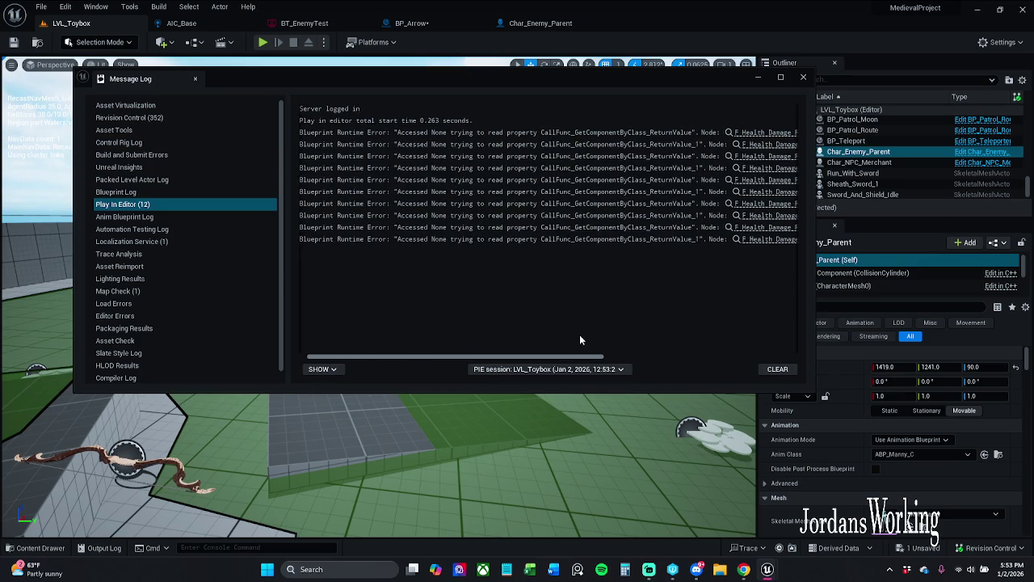
left_click(804, 79)
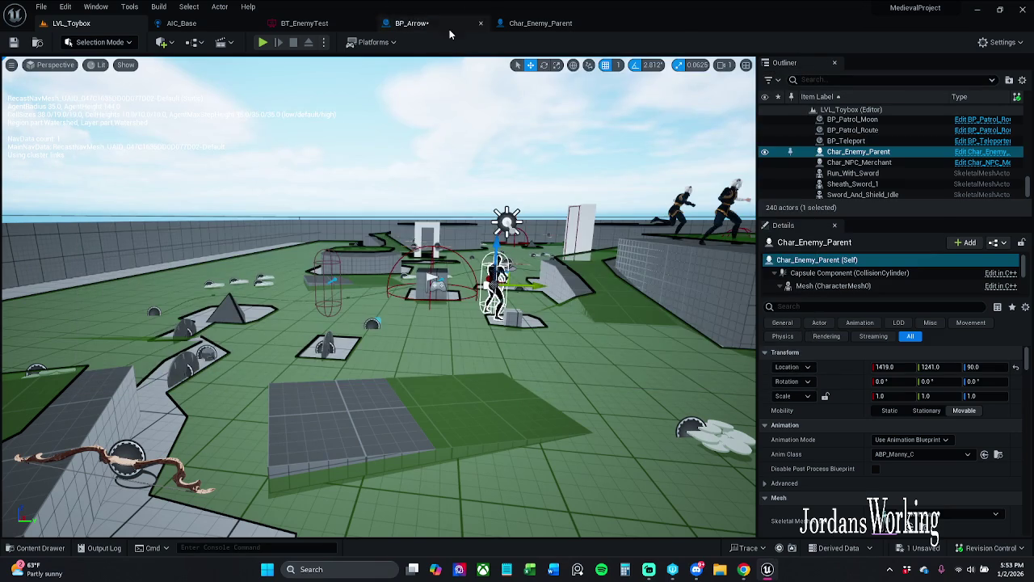
left_click(452, 29)
scroll(485, 194, "up", 4)
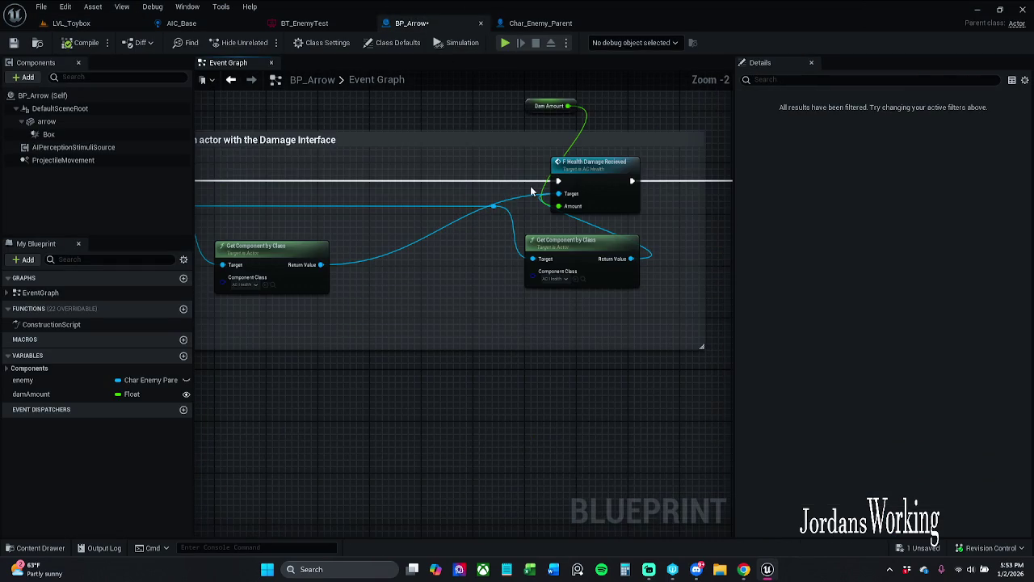
Gate the damage call with an Is Valid check on the AC Health result, save BP_Arrow, and return to LVL_Toybox.
left_click_drag(496, 191, 702, 199)
mouse_move(488, 263)
left_mouse_down()
mouse_move(508, 199)
mouse_move(464, 189)
left_mouse_up()
type("is valid")
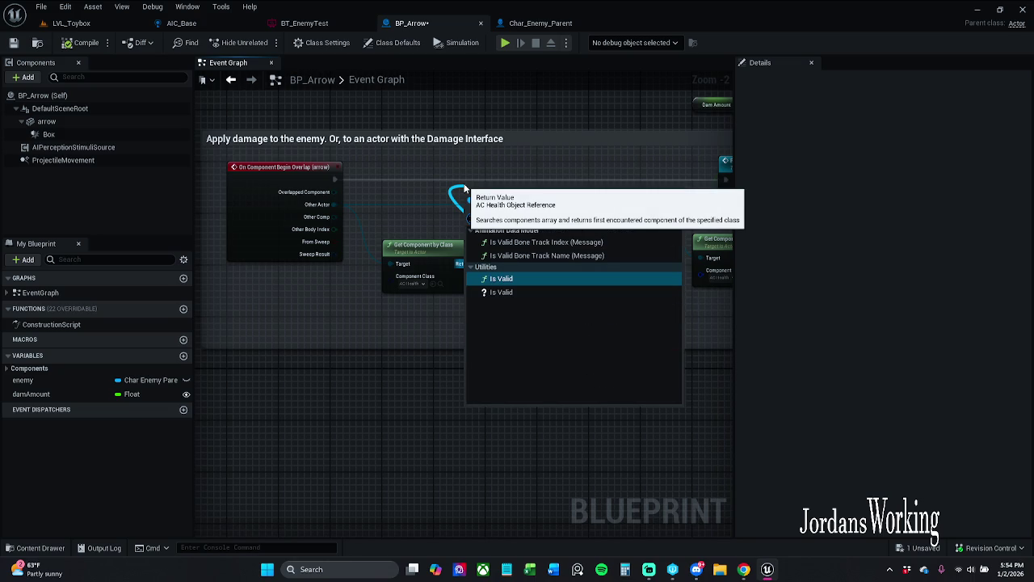
left_click(501, 291)
mouse_move(507, 189)
left_mouse_down()
mouse_move(517, 168)
mouse_move(338, 180)
left_mouse_up()
mouse_move(452, 181)
left_mouse_down()
mouse_move(637, 184)
mouse_move(299, 196)
mouse_move(642, 199)
left_mouse_up()
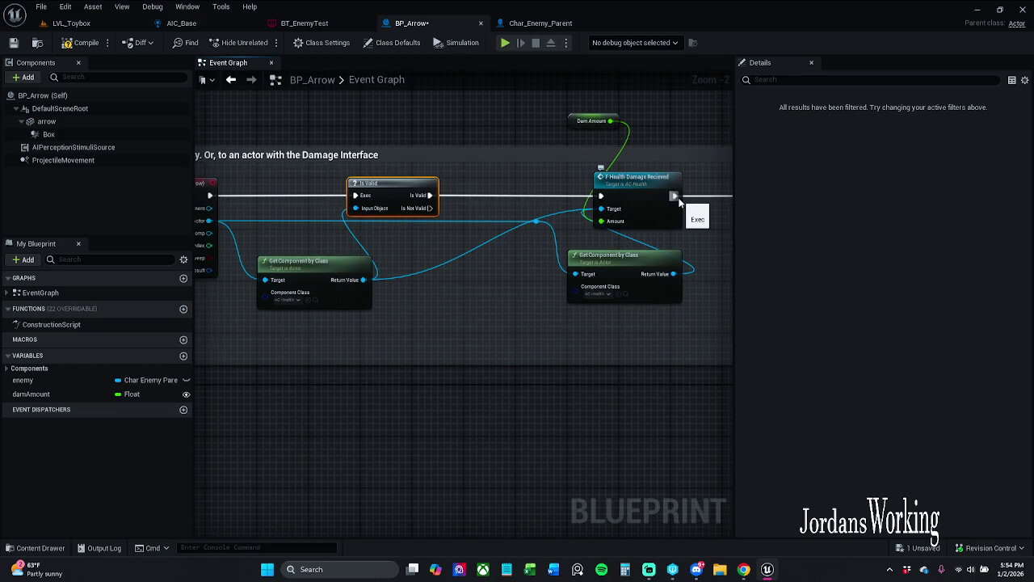
left_click(14, 42)
left_click(72, 23)
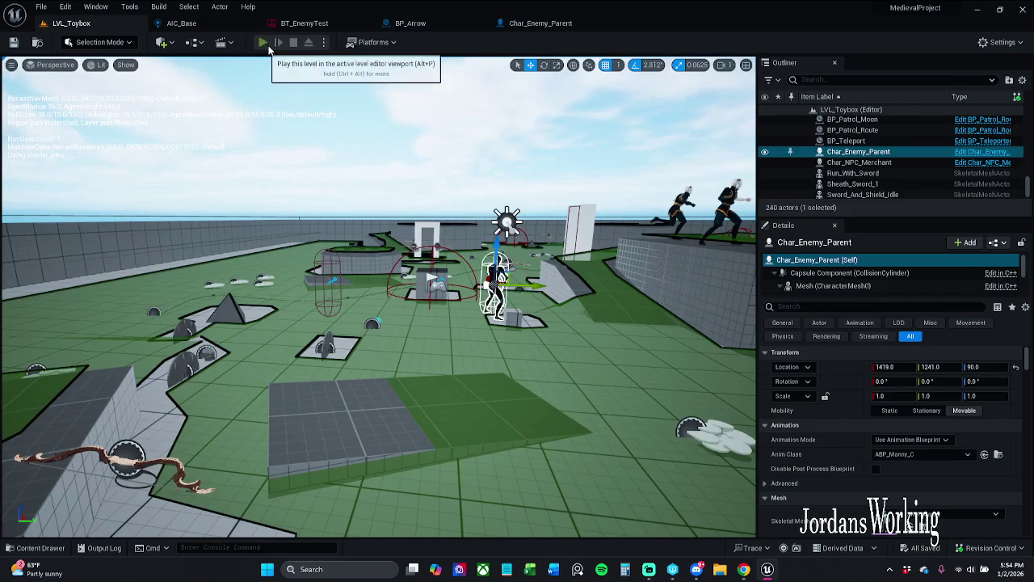
Play the level and fire three arrows at the enemies to test the fix.
left_click(277, 42)
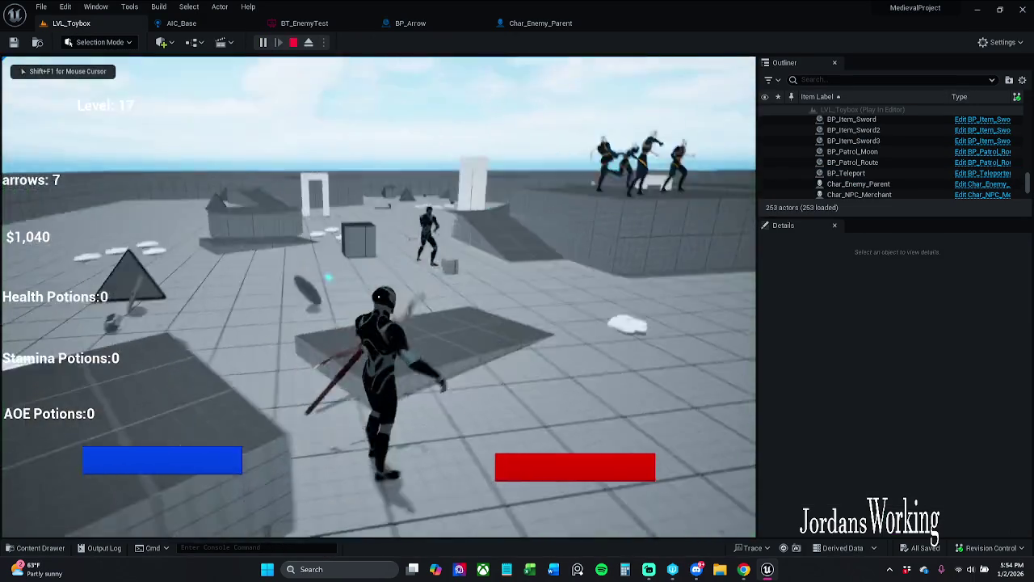
left_click(378, 296)
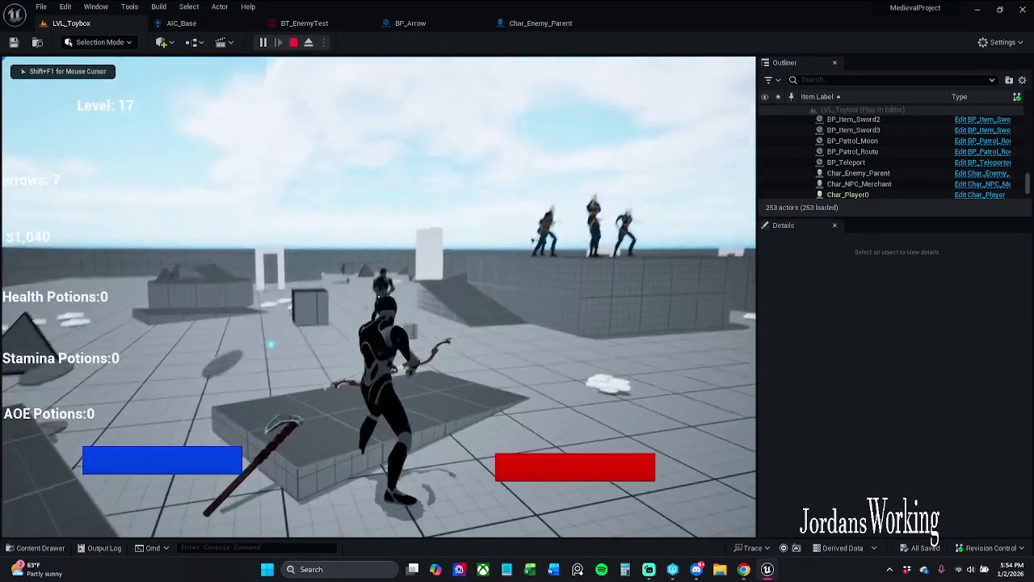
left_click(378, 297)
left_click(378, 297)
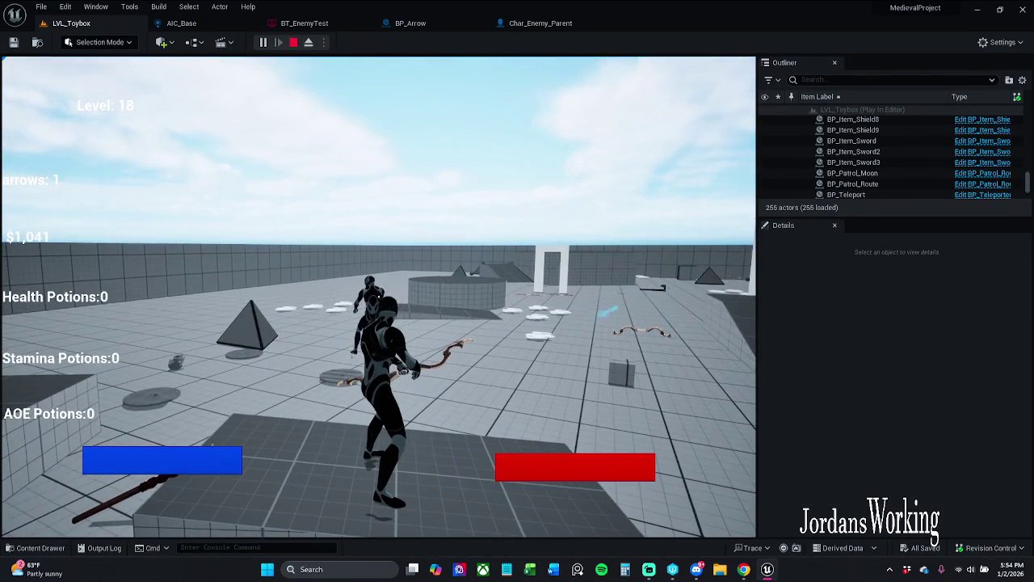
key("Escape")
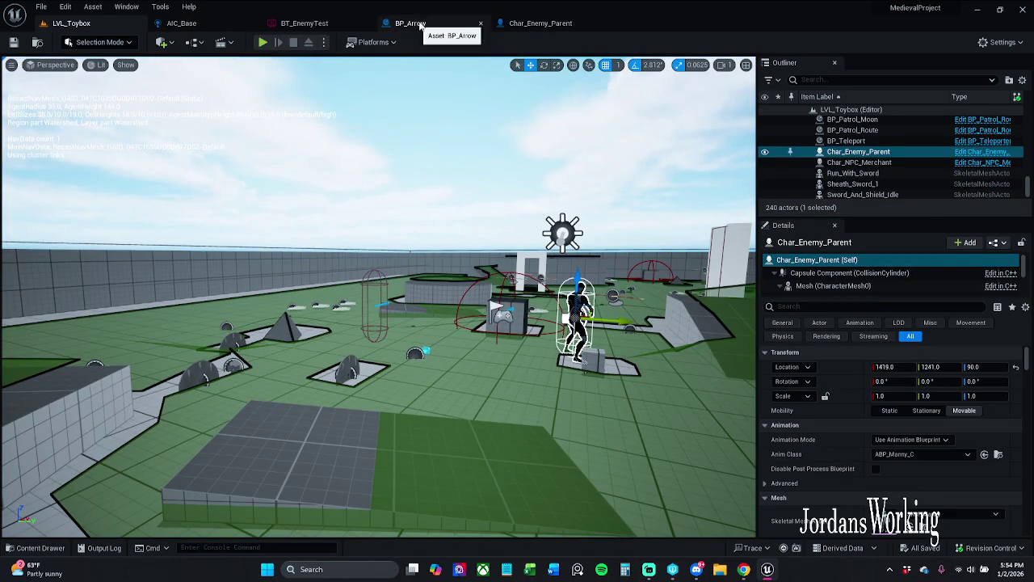
In BP_Arrow, filter details by 'coll' and compare the arrow's BlockAll and Box's collision presets.
left_click(411, 23)
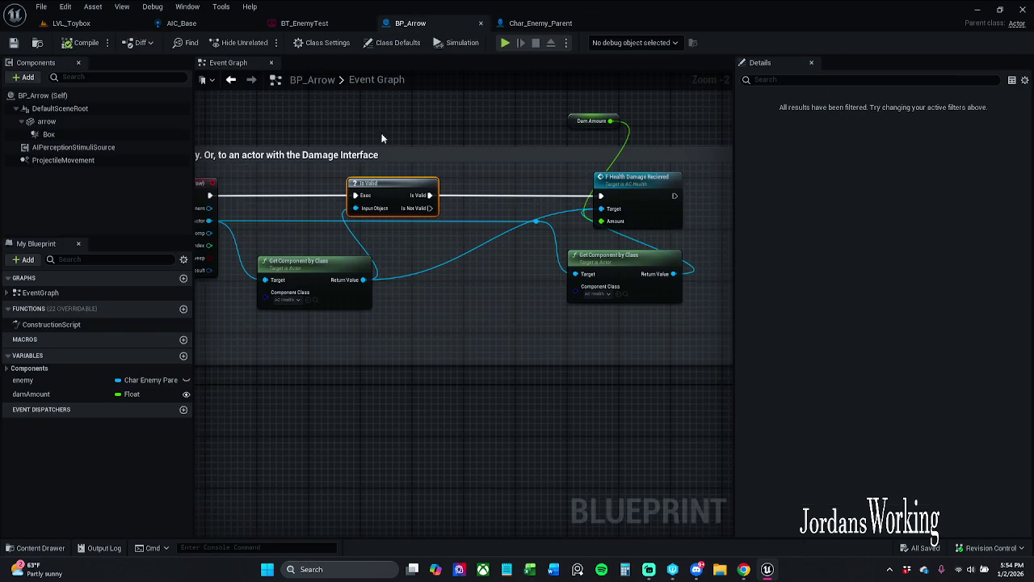
left_click(392, 42)
type("collisio")
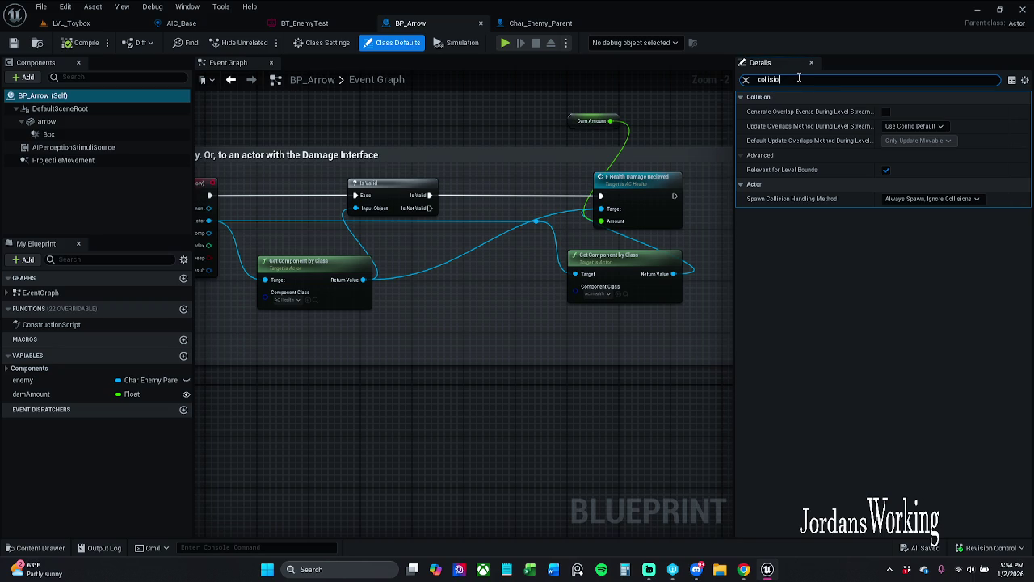
left_click(81, 121)
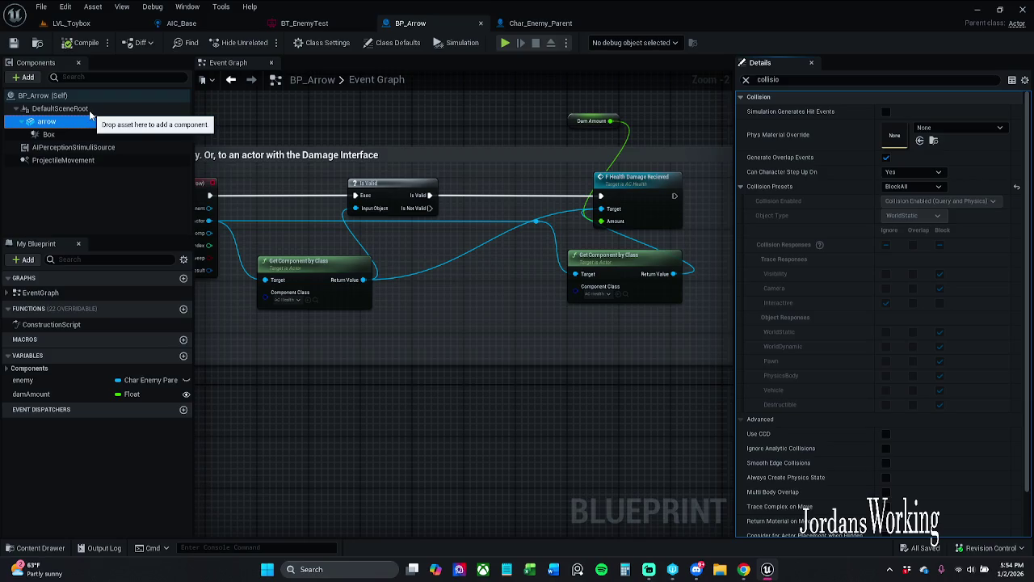
key("Down")
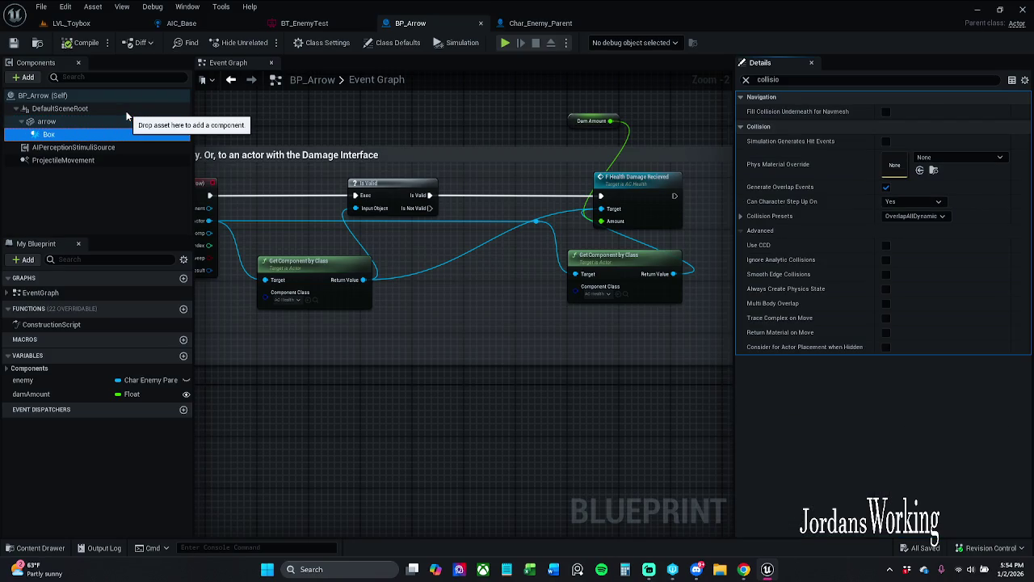
key("Up")
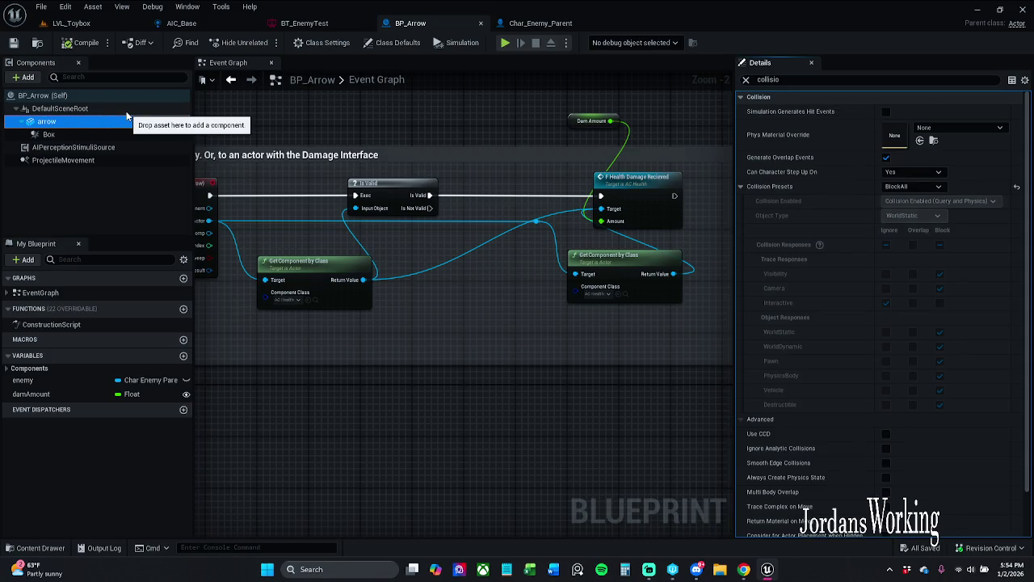
left_click_drag(218, 198, 362, 197)
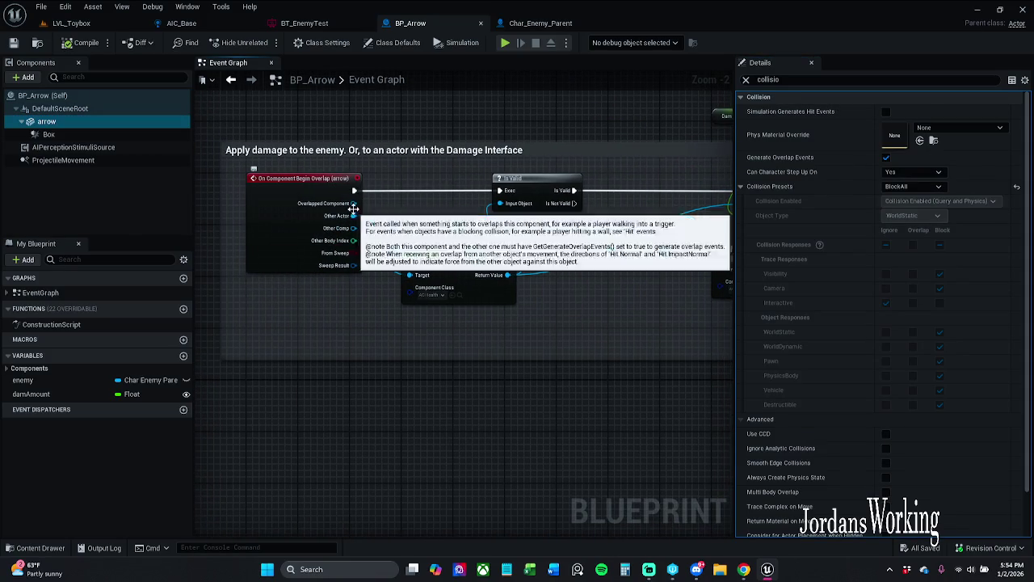
scroll(359, 219, "down", 2)
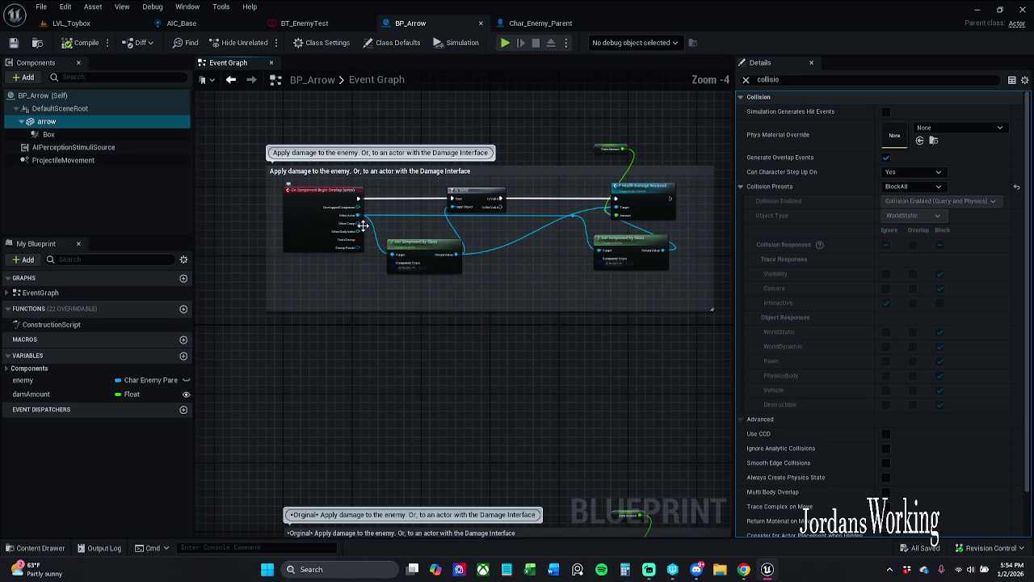
Break the Other Actor links and connect the begin-overlap exec to the original Branch.
left_click(354, 218, "alt")
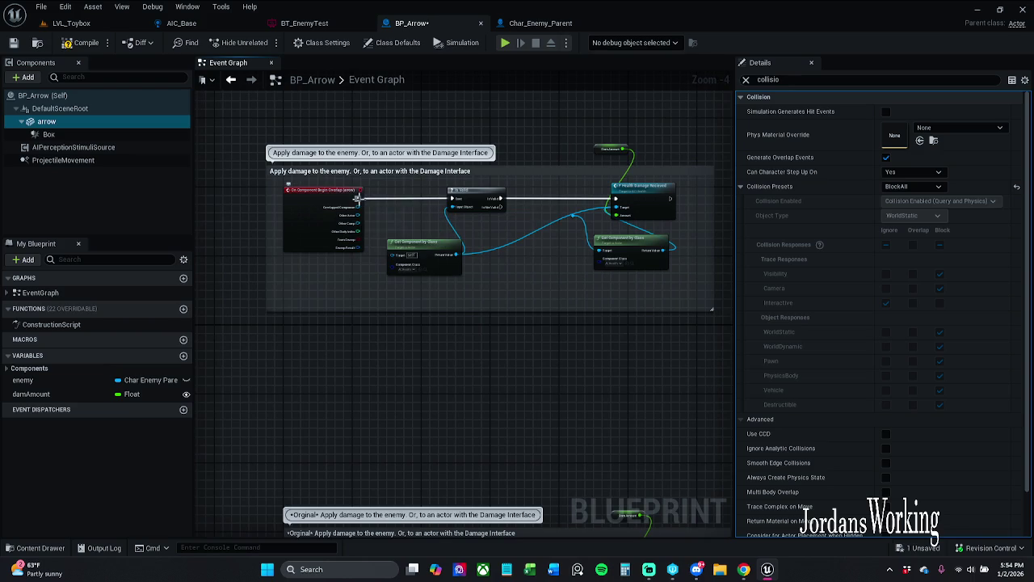
left_click_drag(365, 253, 482, 156)
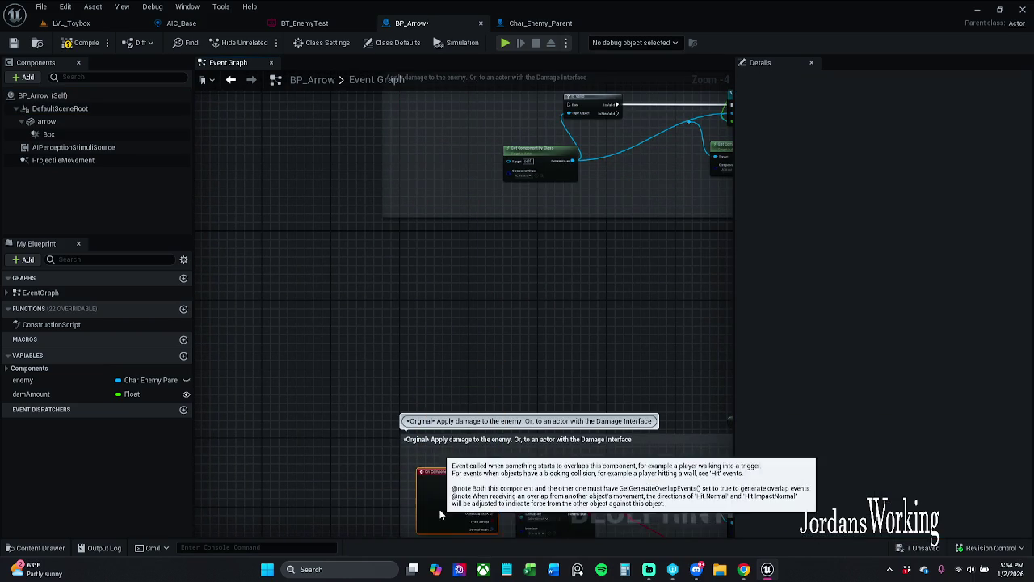
scroll(489, 509, "up", 3)
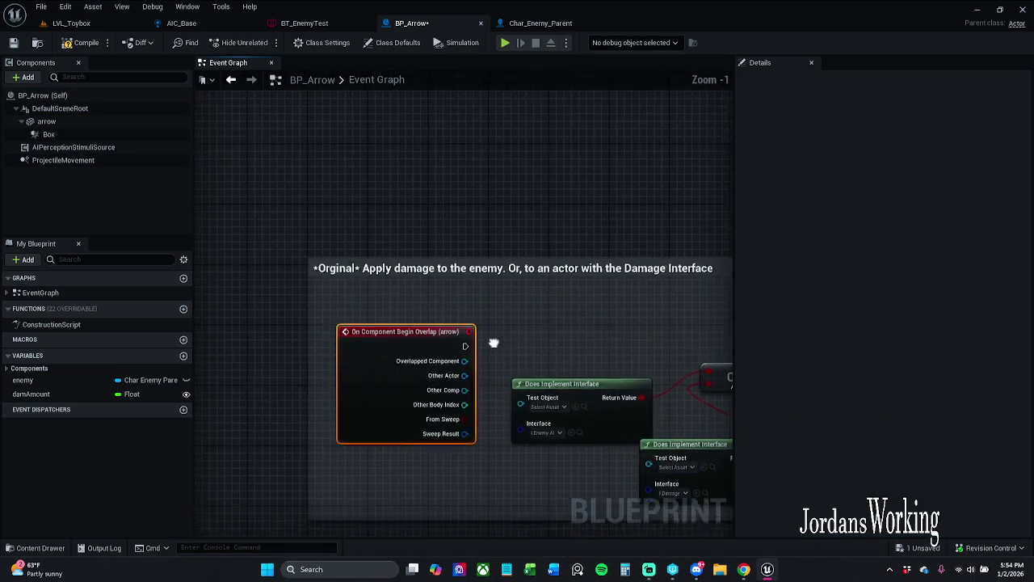
left_click_drag(383, 380, 196, 349)
left_click_drag(278, 334, 562, 334)
mouse_move(195, 346)
left_mouse_down()
mouse_move(328, 336)
mouse_move(307, 317)
left_mouse_up()
Connect Other Actor to both Does Implement Interface checks and to Get Component by Class.
mouse_move(437, 390)
left_mouse_down()
mouse_move(389, 327)
mouse_move(382, 339)
left_mouse_up()
left_click_drag(472, 356, 433, 286)
mouse_move(526, 381)
left_mouse_down()
mouse_move(369, 303)
mouse_move(342, 270)
left_mouse_up()
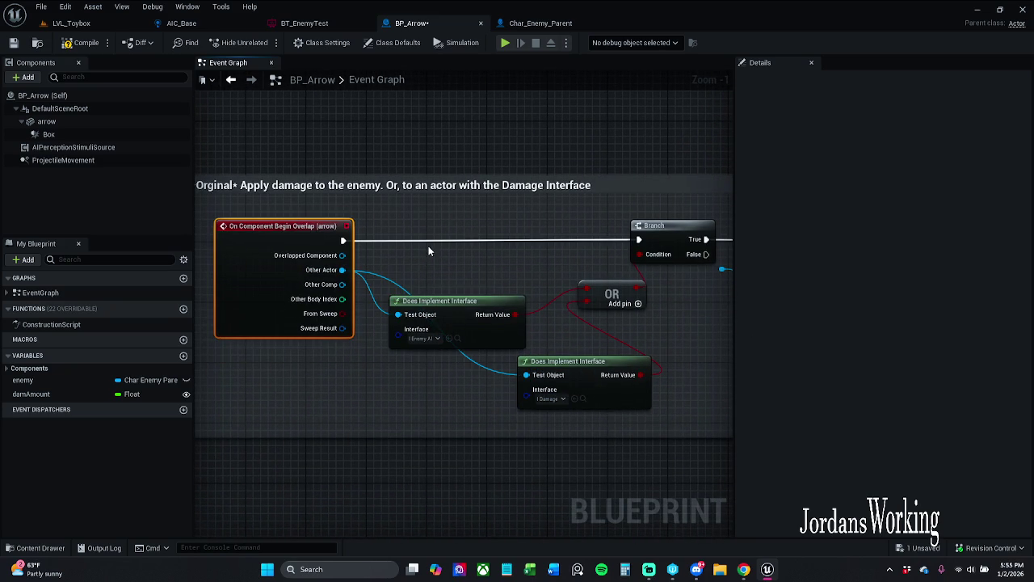
scroll(429, 249, "down", 2)
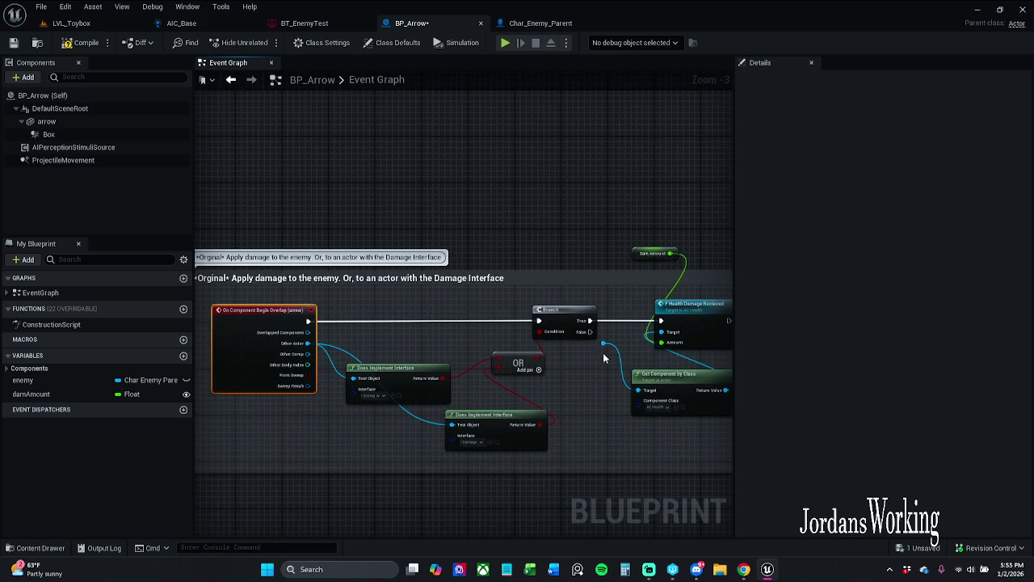
left_click_drag(604, 345, 308, 343)
Undo two stray graph edits, redo one, and compile BP_Arrow.
key("ctrl+z")
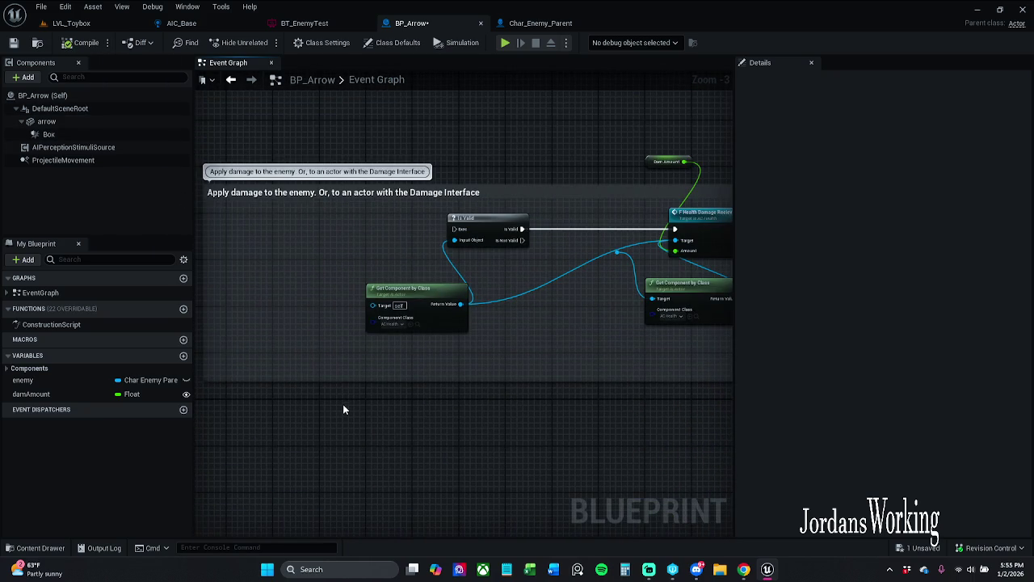
key("ctrl+z")
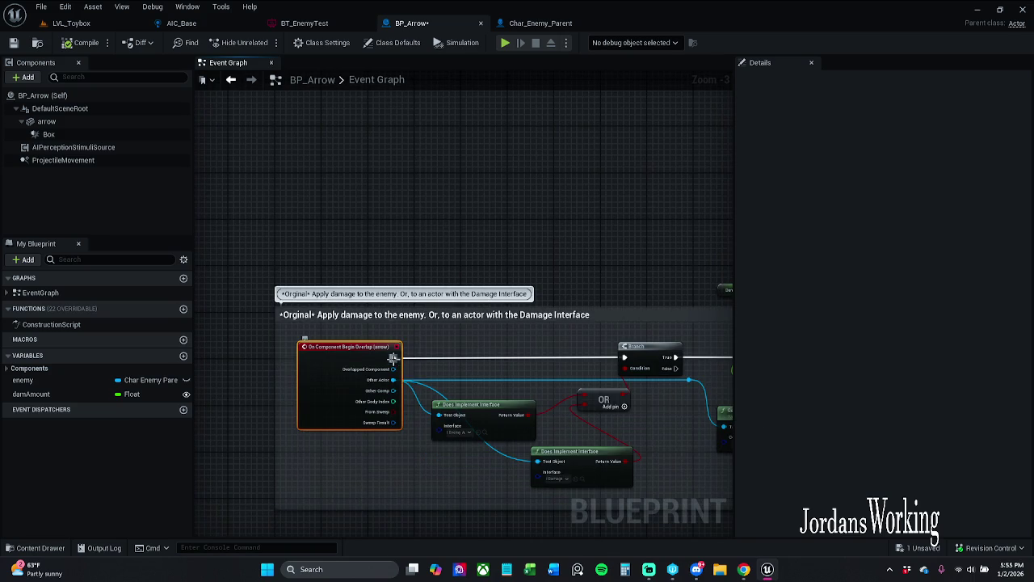
key("ctrl+y")
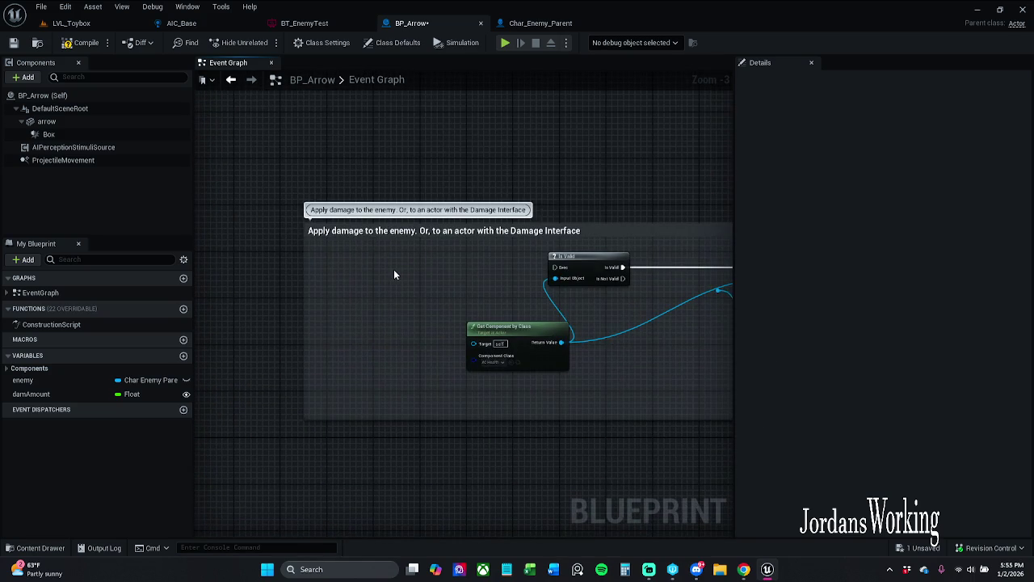
left_click(69, 42)
left_click(71, 134)
Add an OnComponentBeginOverlap event for Box, wire its Other Actor into Get Component by Class, and return to LVL_Toybox.
right_click(71, 134)
mouse_move(144, 158)
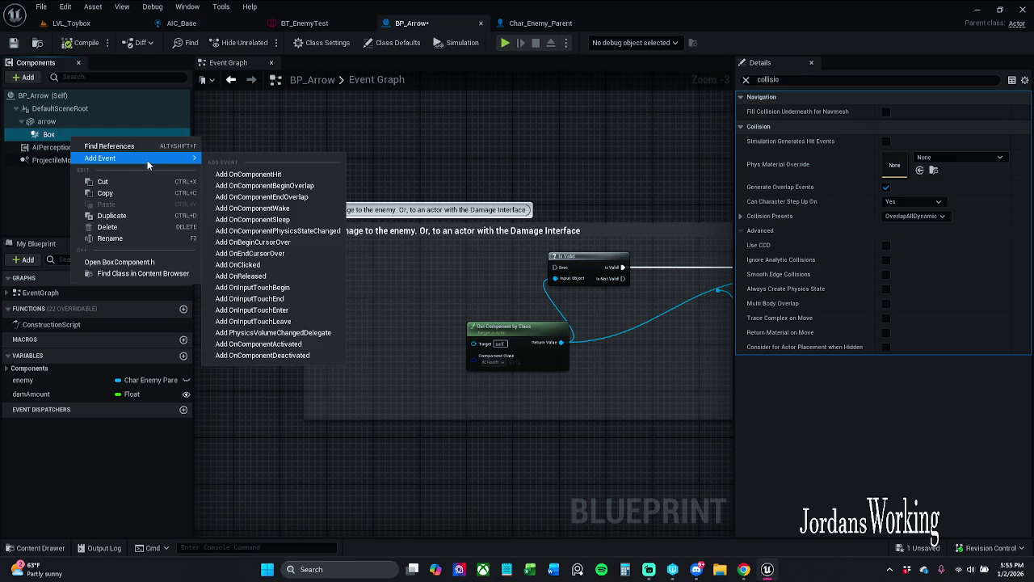
left_click(307, 188)
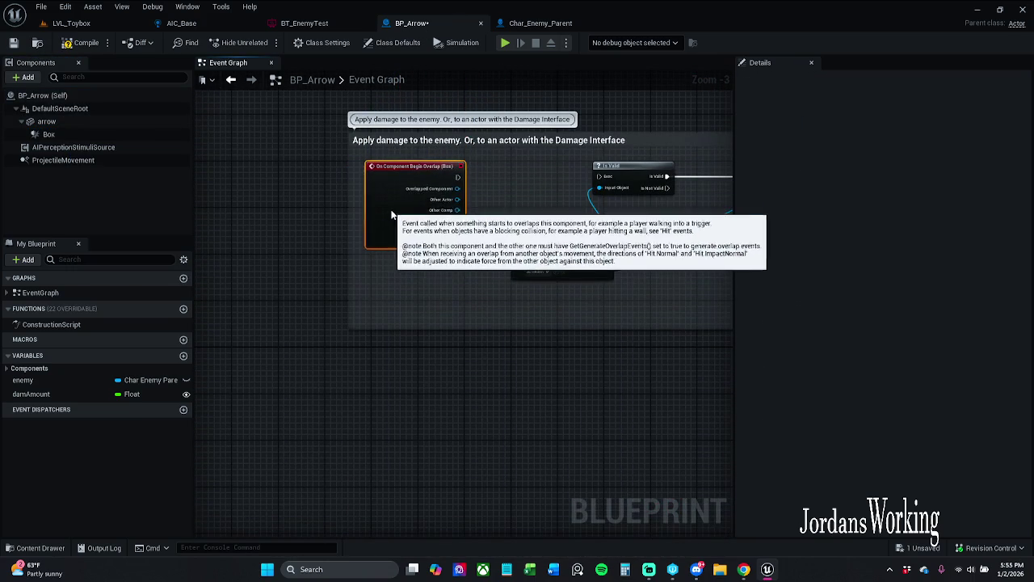
left_click_drag(389, 190, 525, 190)
left_click_drag(389, 213, 448, 268)
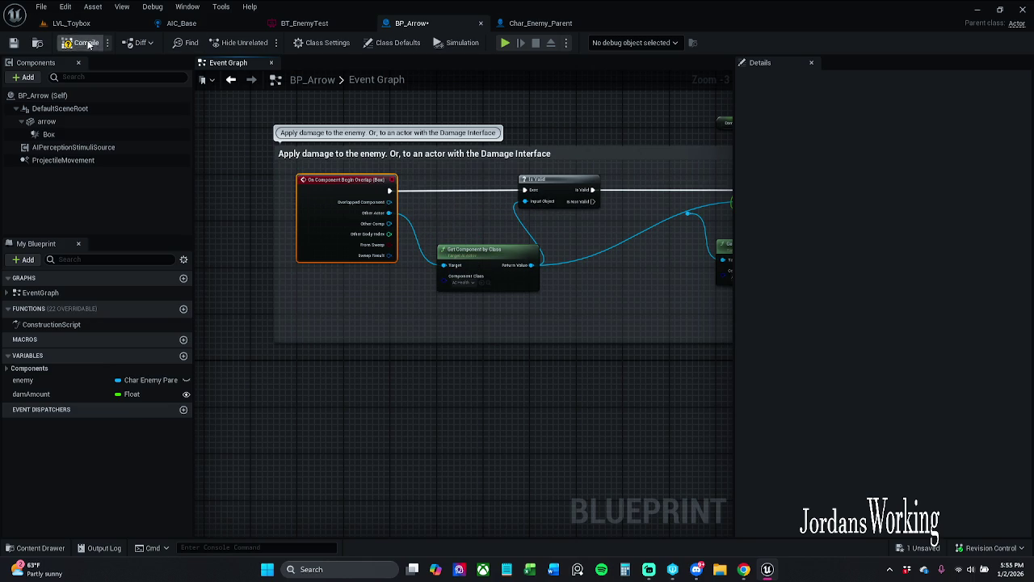
left_click(88, 43)
left_click(71, 23)
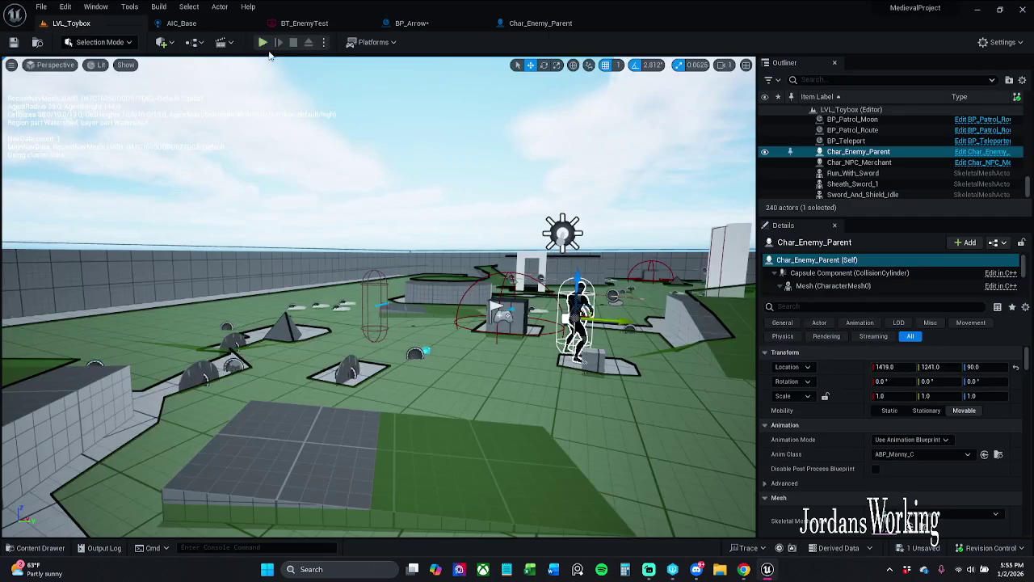
Play-test the level, dismiss the Accessed None errors in the Message Log, and open Char_Enemy_Parent.
left_click(273, 46)
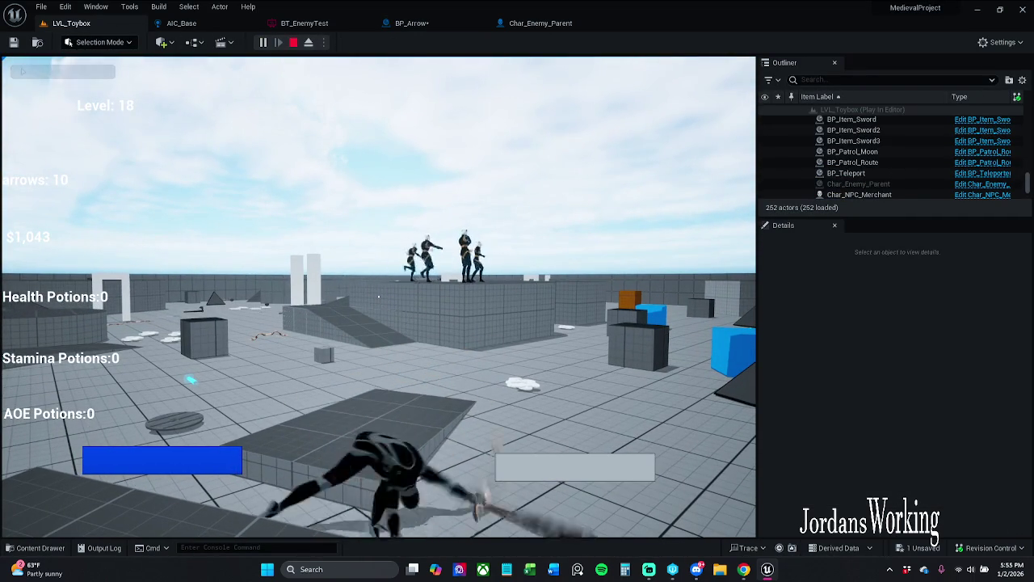
key("Escape")
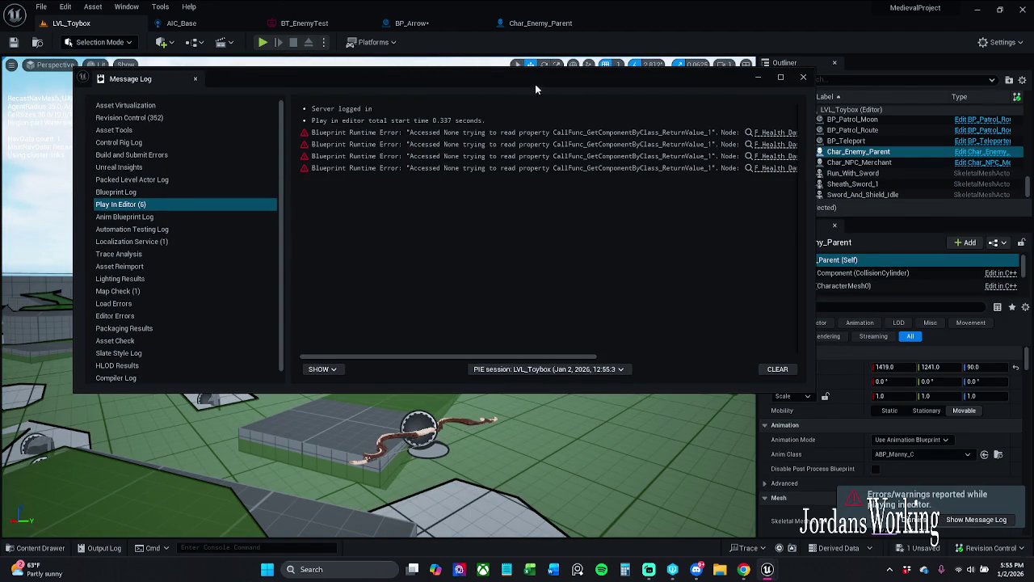
left_click(803, 76)
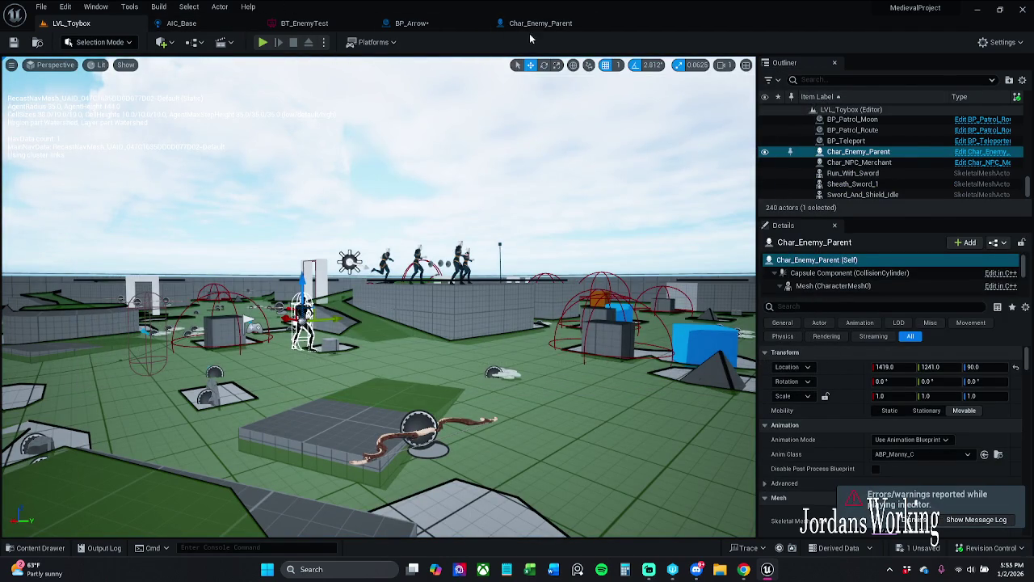
left_click(527, 24)
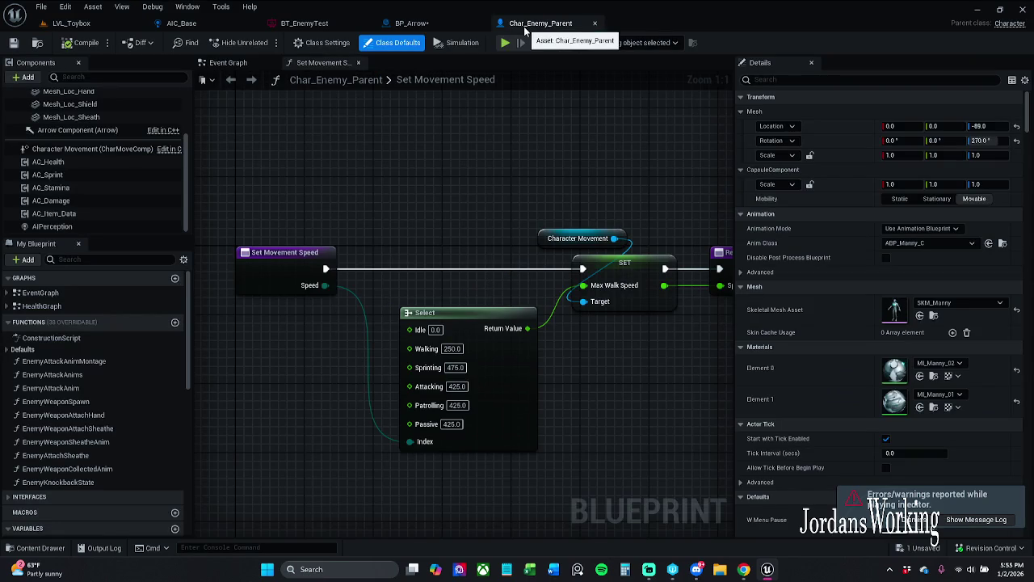
Back in BP_Arrow, delete the extra reroute and duplicate Get Component by Class node.
left_click(412, 23)
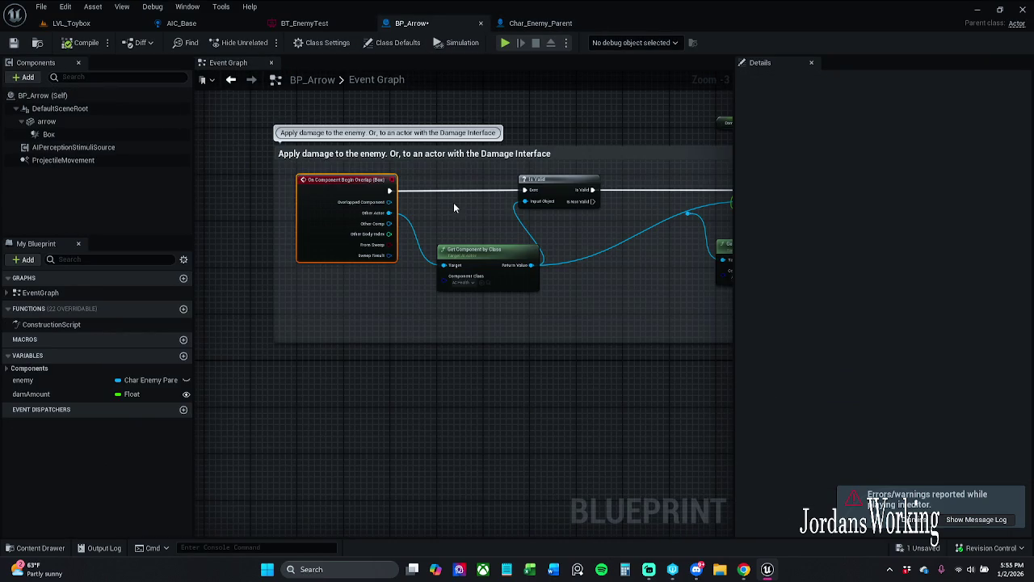
left_click(457, 202)
left_click(396, 186)
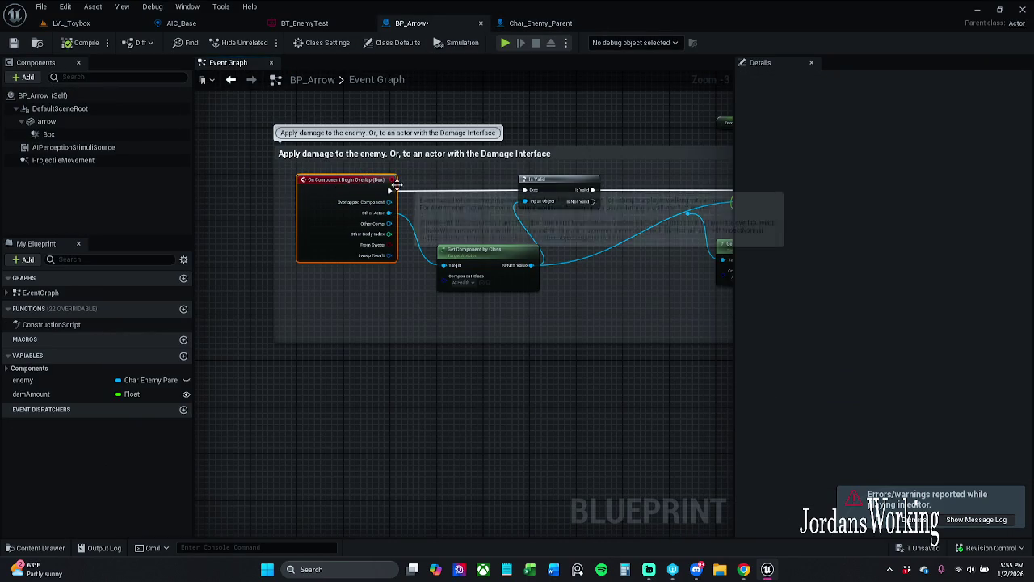
left_click(520, 177)
left_click(598, 252)
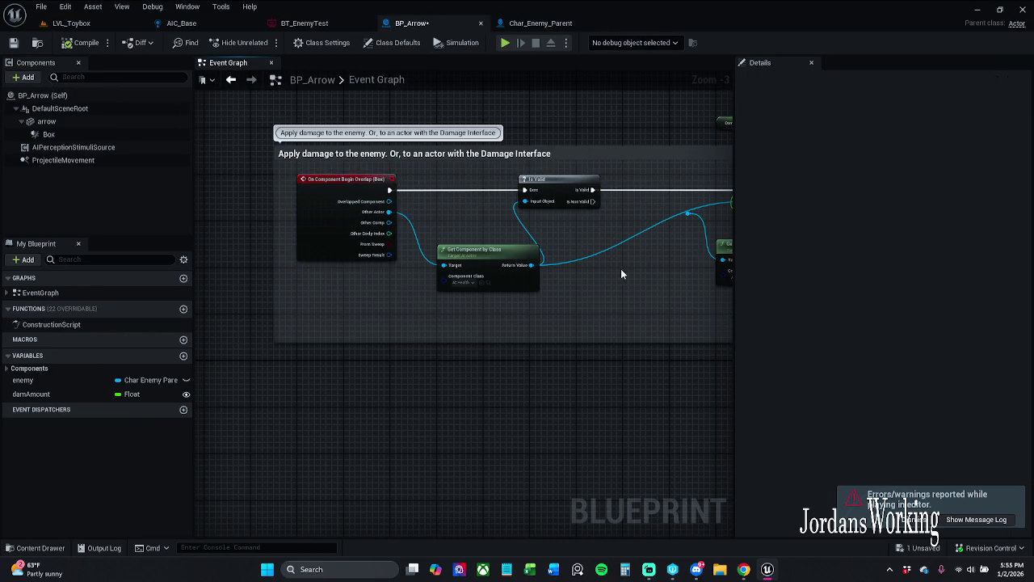
left_click_drag(618, 268, 454, 268)
mouse_move(484, 231)
left_mouse_down()
mouse_move(449, 235)
mouse_move(587, 242)
mouse_move(501, 281)
mouse_move(576, 229)
left_mouse_up()
scroll(500, 249, "up", 3)
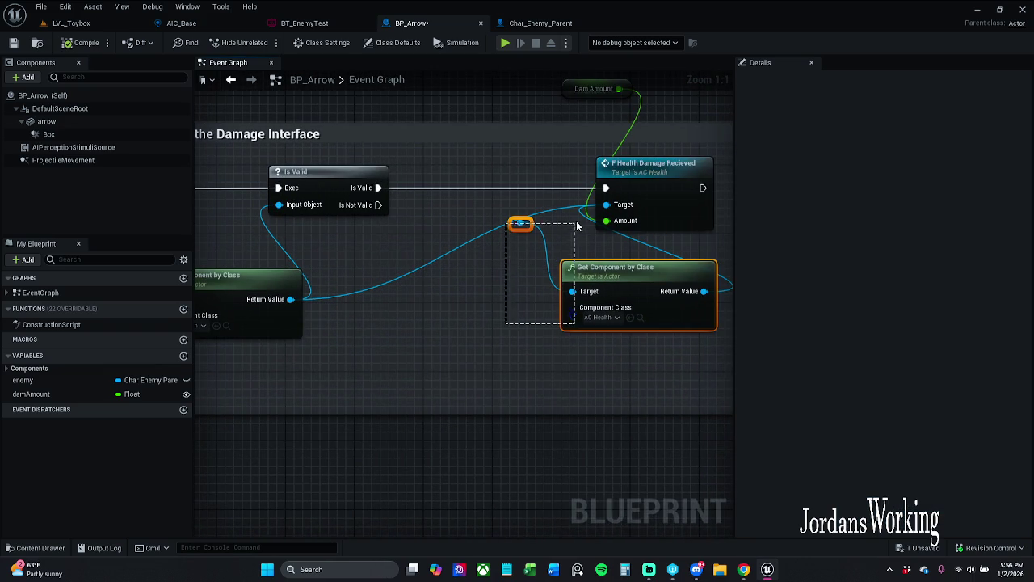
key("Delete")
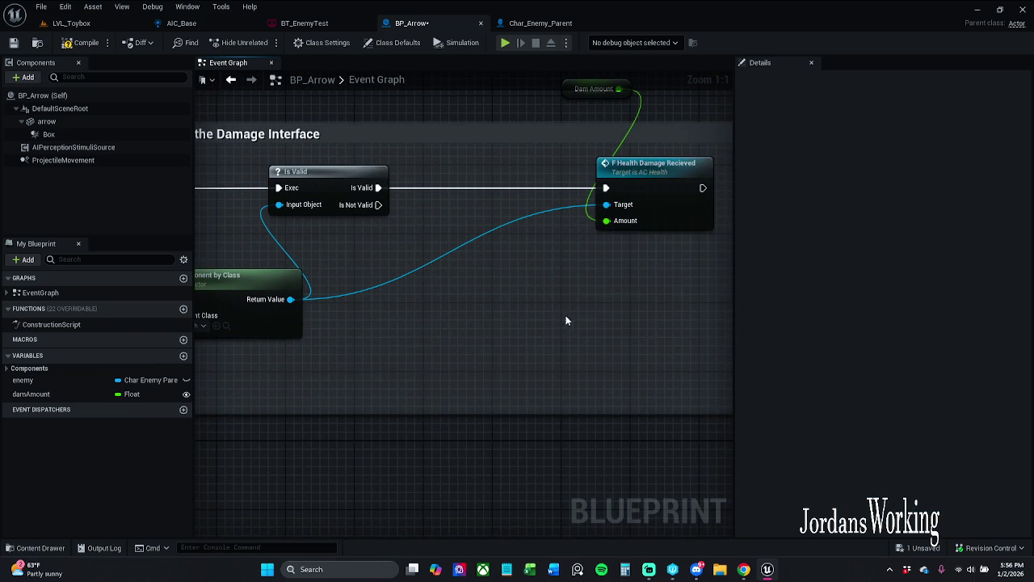
Reposition Get Component by Class, refit the comment box, and save BP_Arrow.
left_click_drag(569, 315, 657, 274)
left_click_drag(453, 232, 444, 214)
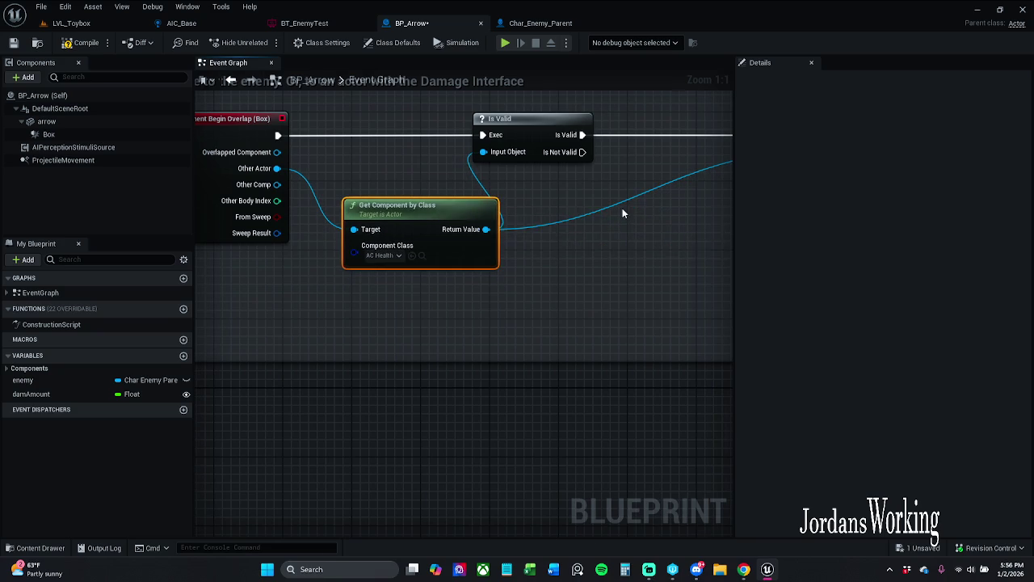
left_click_drag(622, 208, 529, 257)
left_click(529, 256)
scroll(485, 260, "down", 2)
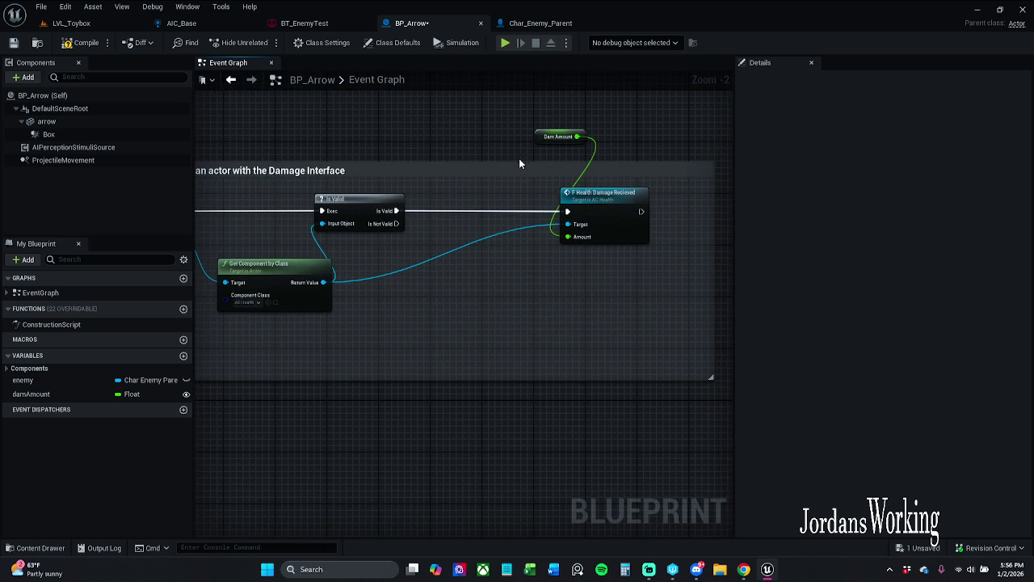
mouse_move(514, 162)
left_mouse_down()
mouse_move(528, 104)
mouse_move(539, 179)
left_mouse_up()
mouse_move(564, 106)
left_mouse_down()
mouse_move(563, 121)
mouse_move(495, 130)
left_mouse_up()
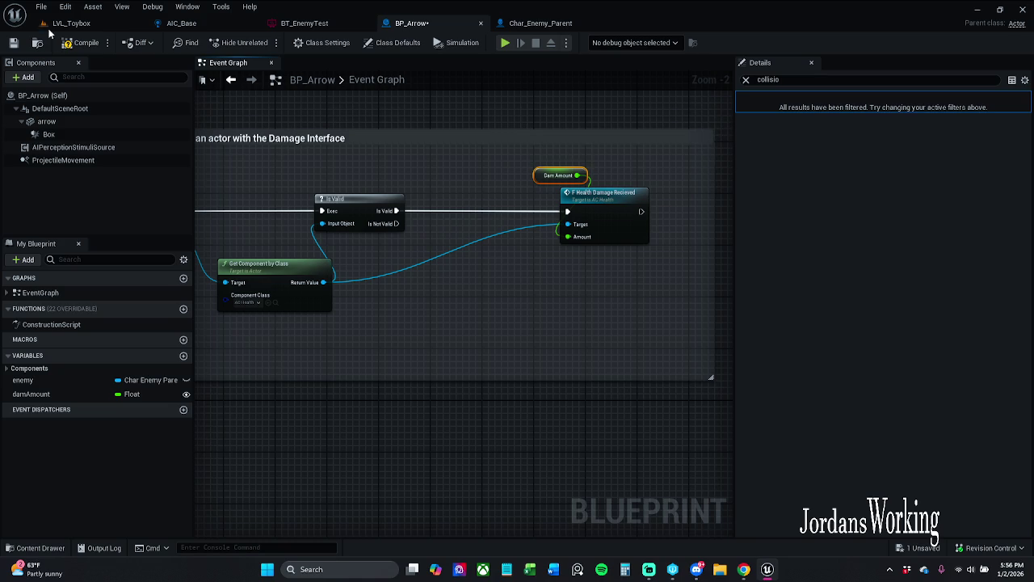
left_click(13, 42)
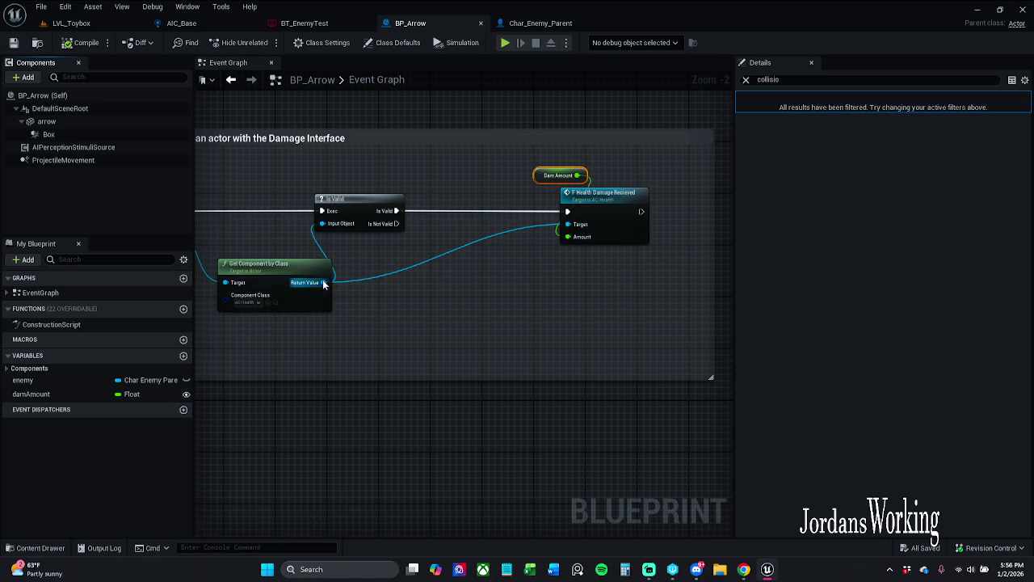
mouse_move(325, 282)
left_mouse_down()
mouse_move(439, 261)
mouse_move(451, 242)
mouse_move(498, 283)
left_mouse_up()
Add an Equal (==) node comparing the found component against Char_Player.
type("==")
key("Return")
left_click(476, 292)
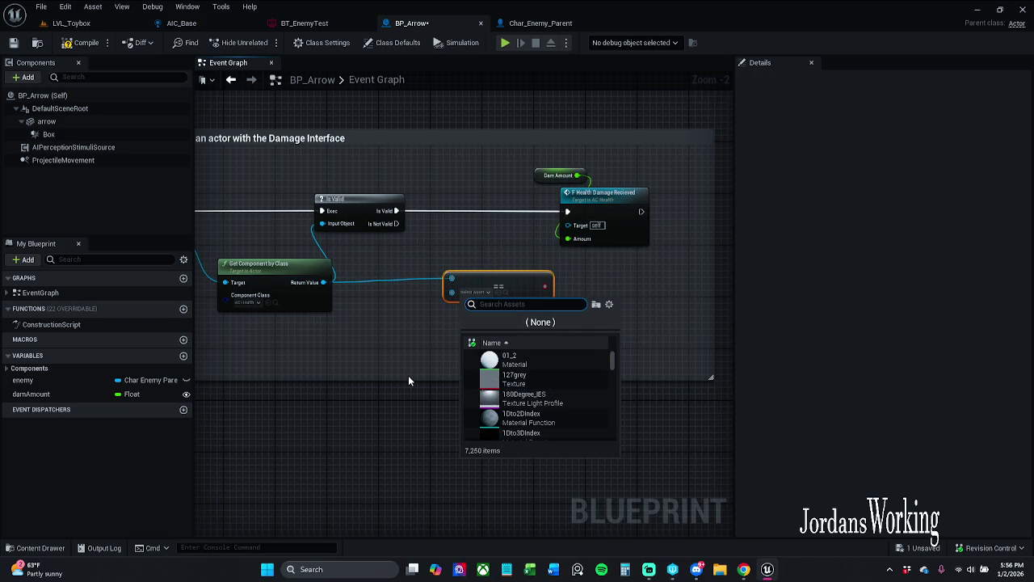
type("char")
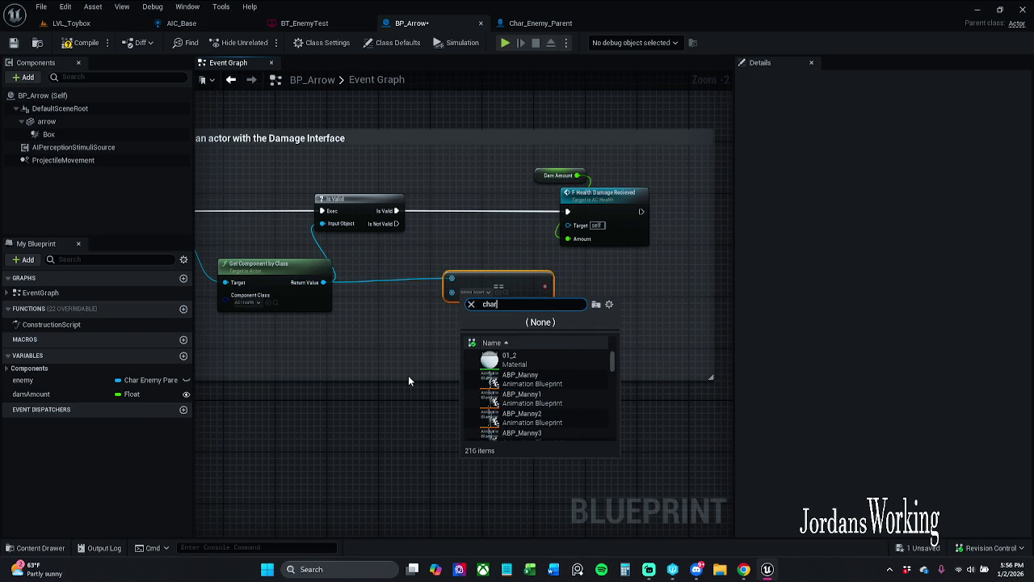
type(" Pla")
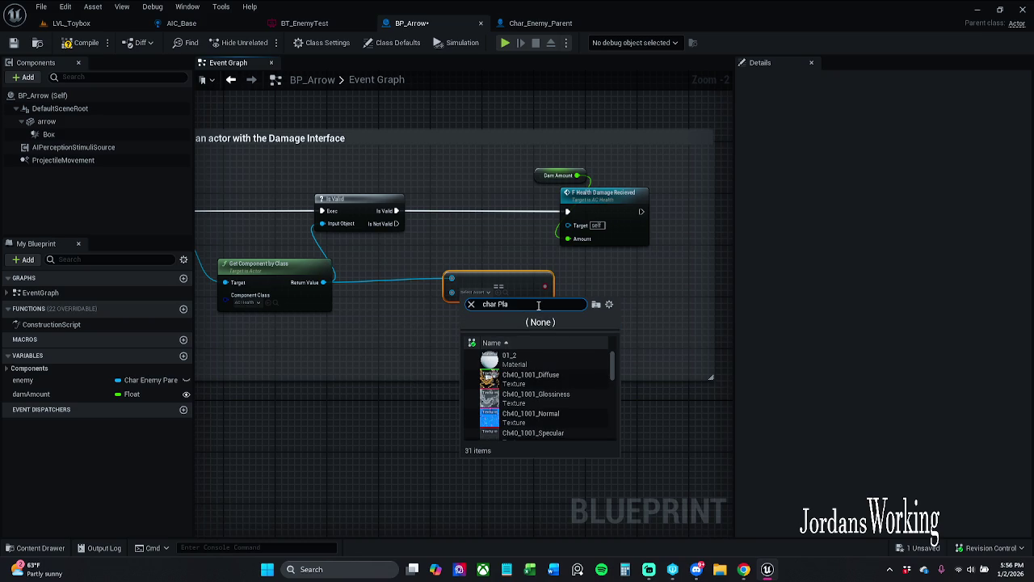
type(" er")
type("C")
type("_")
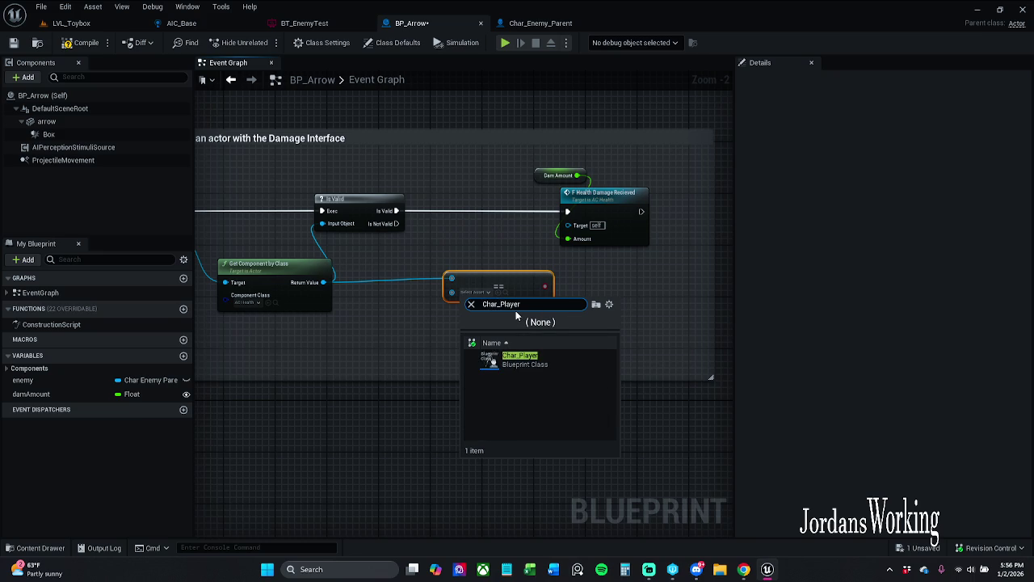
left_click(546, 366)
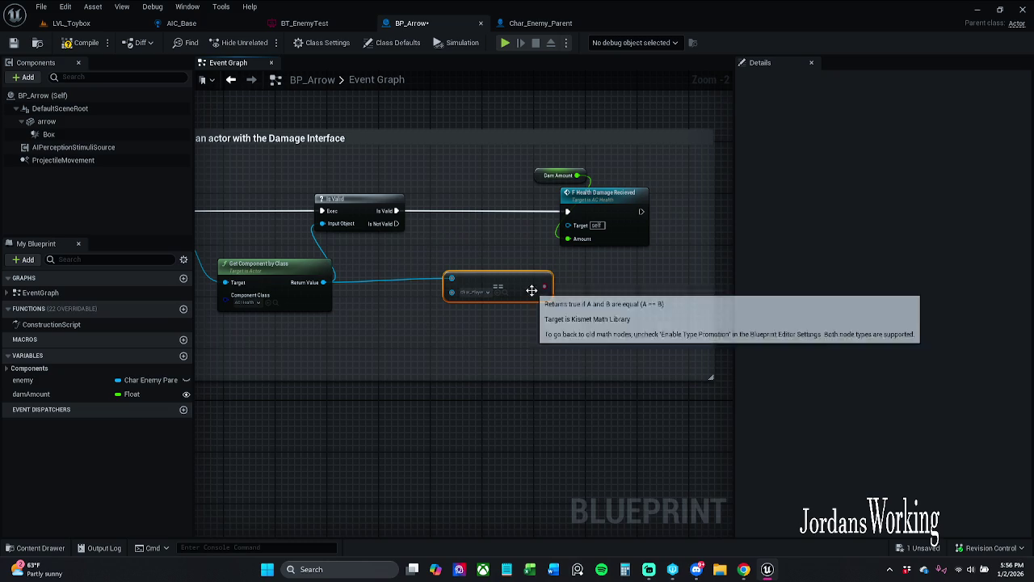
Add a Branch on the comparison and route Is Valid through it into the damage call.
left_click(534, 298)
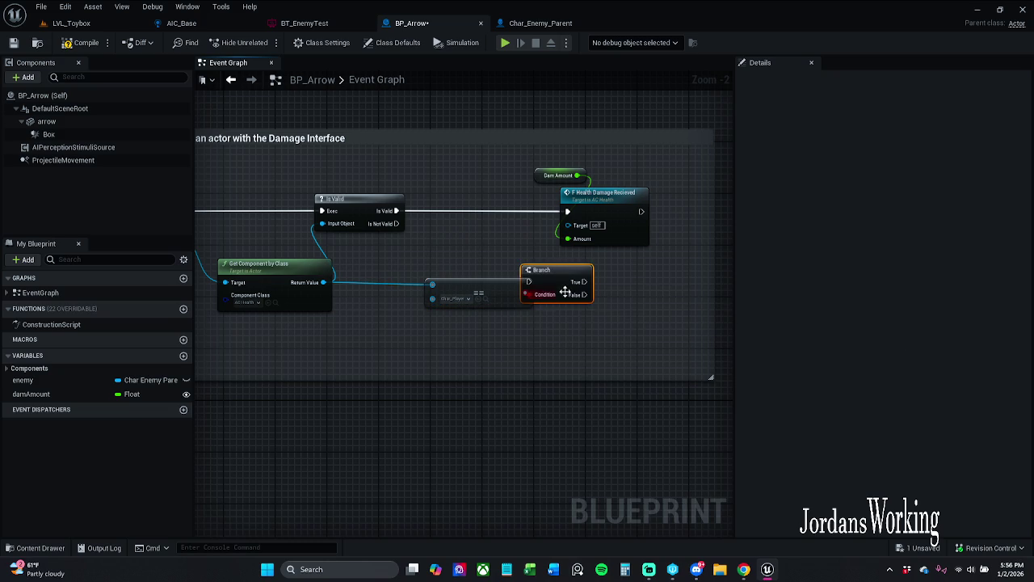
left_click(568, 214)
left_click(525, 195, "ctrl")
left_click_drag(569, 215, 692, 217)
mouse_move(503, 298)
left_mouse_down()
mouse_move(533, 236)
mouse_move(362, 232)
left_mouse_up()
left_click_drag(529, 230, 655, 232)
Widen the comment box to enclose the new nodes and compile BP_Arrow.
left_click_drag(656, 279, 503, 282)
mouse_move(525, 337)
left_mouse_down()
mouse_move(606, 330)
mouse_move(314, 324)
mouse_move(708, 293)
left_mouse_up()
scroll(579, 302, "down", 2)
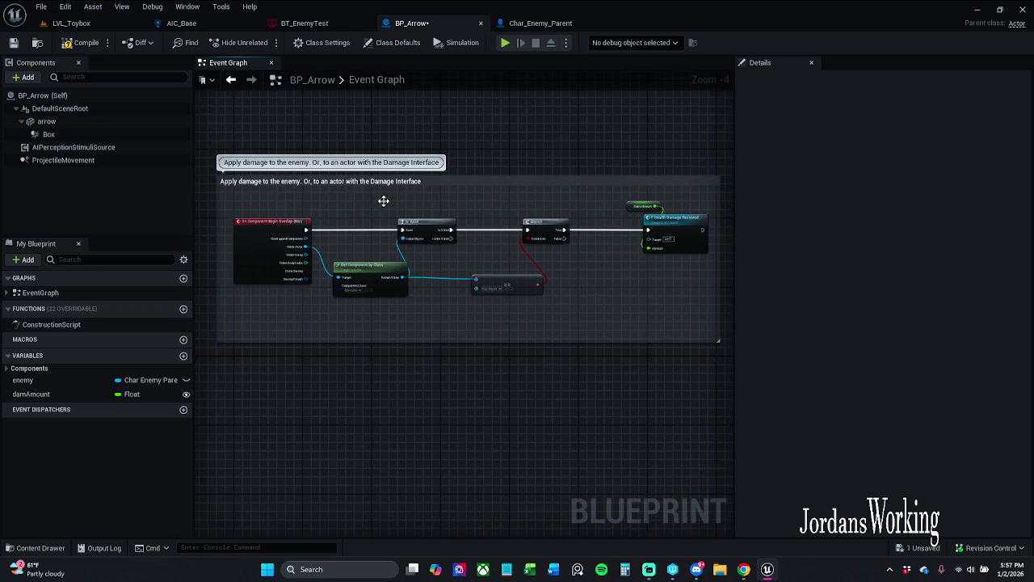
left_click(93, 42)
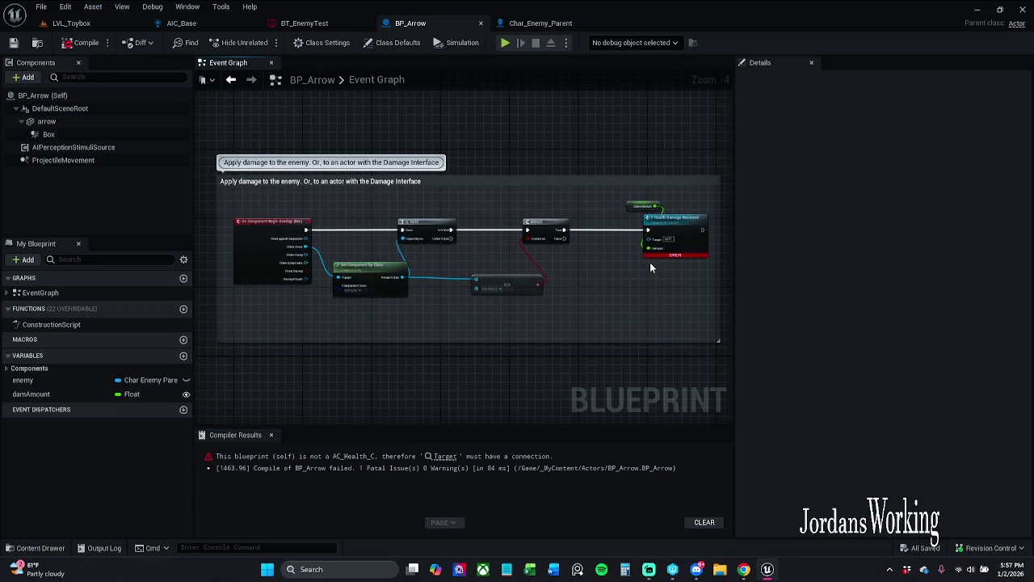
Reconnect Get Component by Class's Return Value to the damage call's Target, close Compiler Results, and return to LVL_Toybox.
left_click_drag(668, 256, 563, 259)
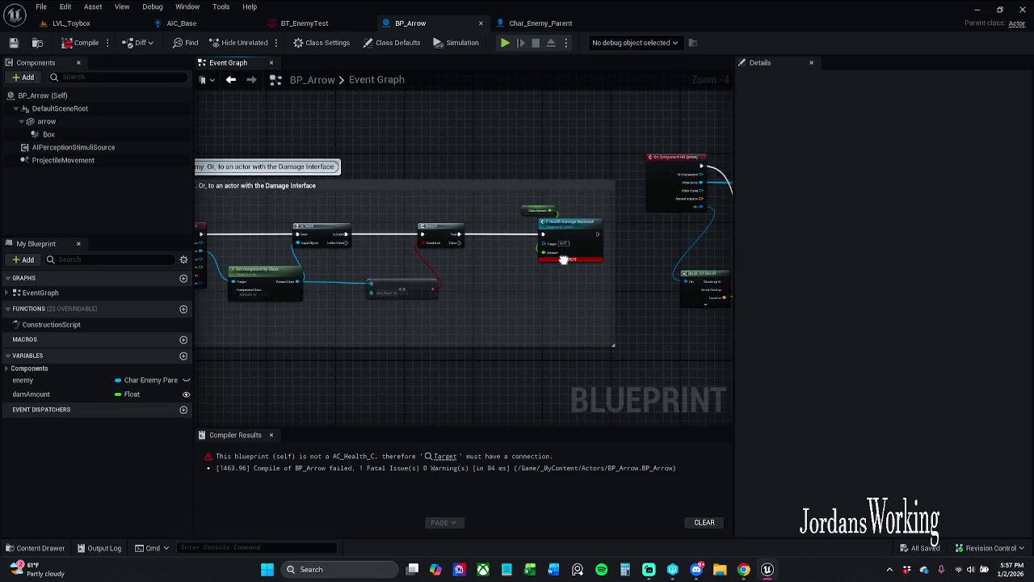
left_click(292, 289)
mouse_move(370, 283)
left_mouse_down()
mouse_move(353, 286)
mouse_move(554, 246)
left_mouse_up()
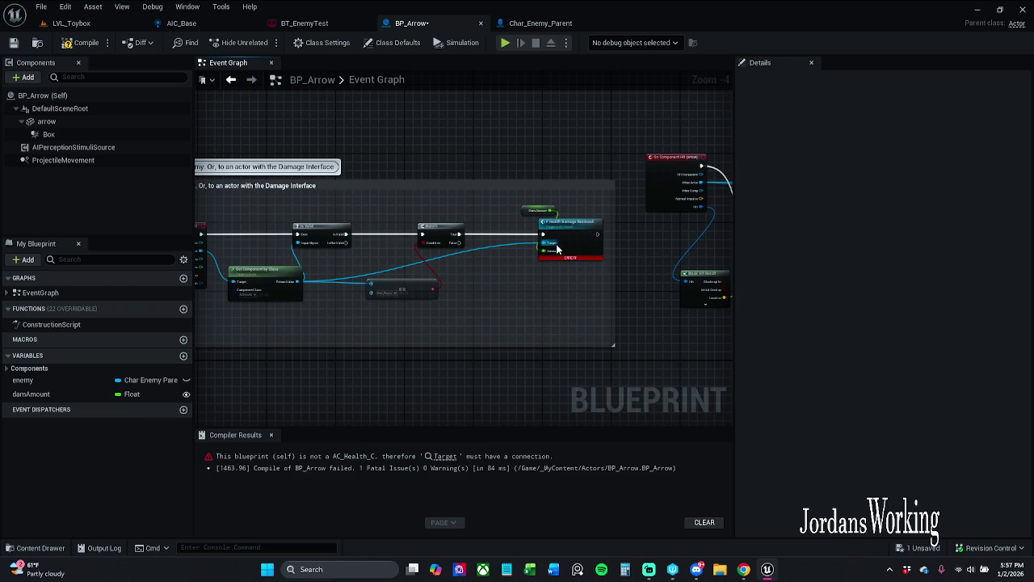
left_click(273, 435)
left_click(111, 28)
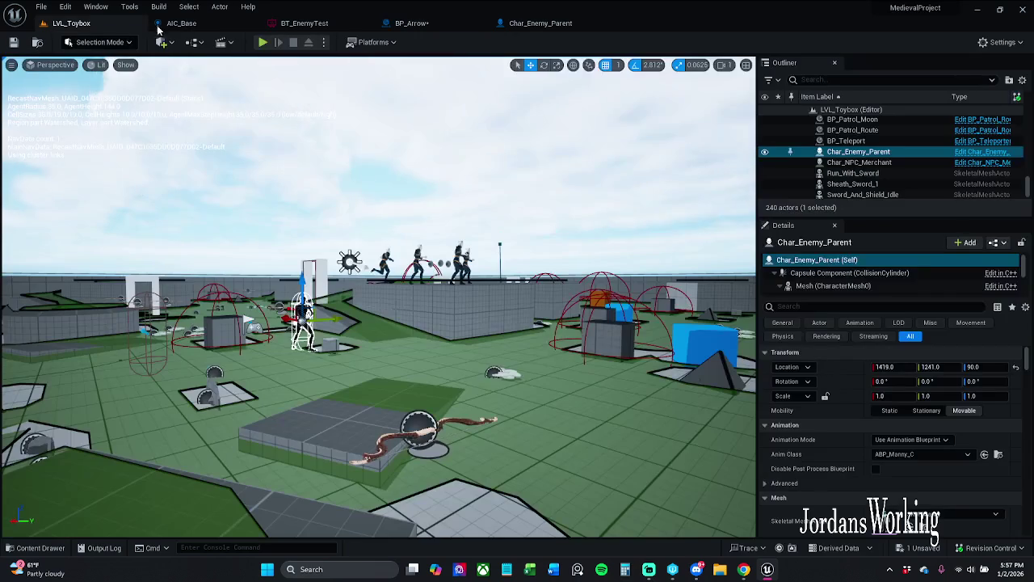
Play the level, run forward and fire two arrows to test the damage.
left_click(264, 42)
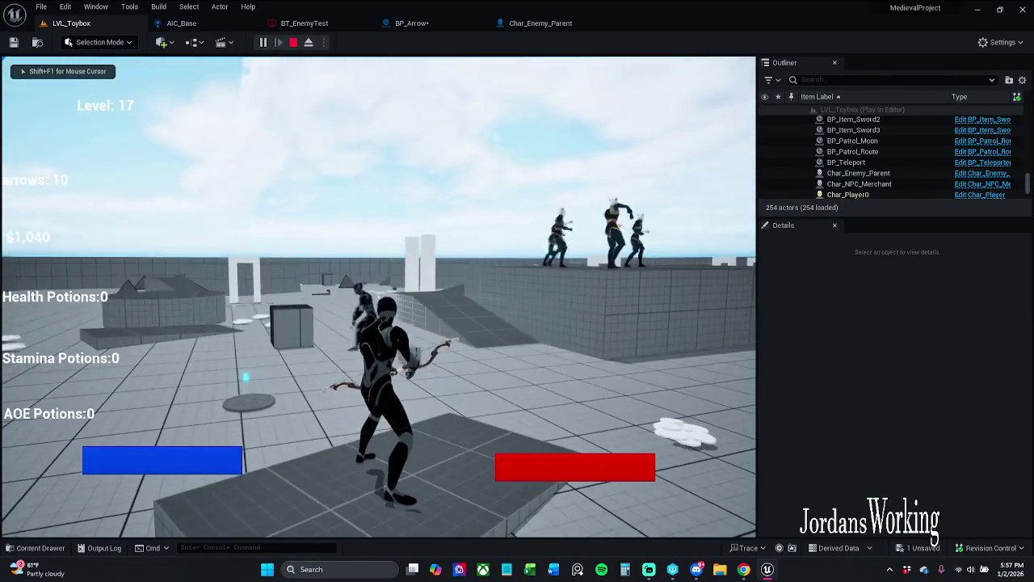
key("w")
left_click(378, 297)
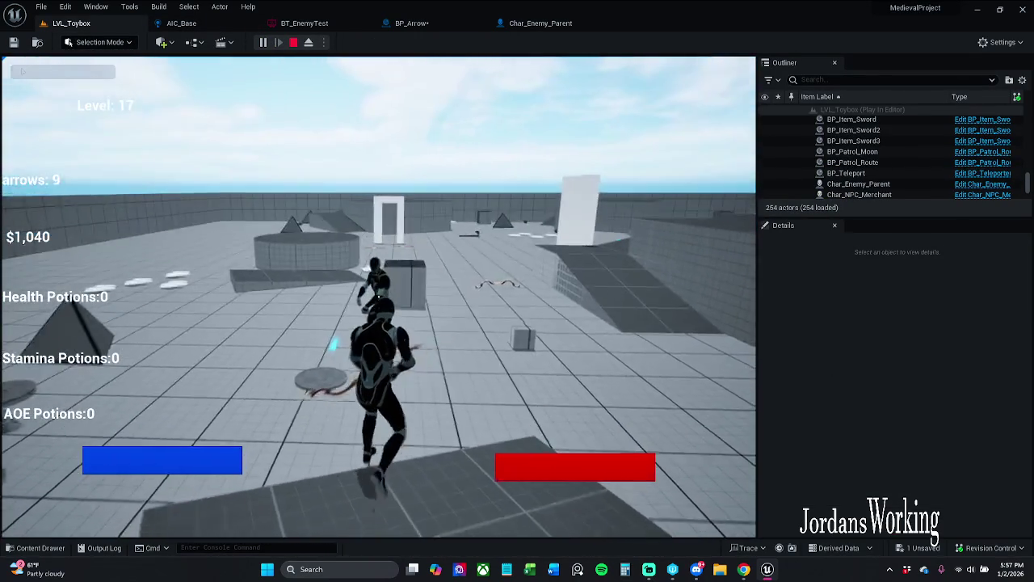
left_click(378, 297)
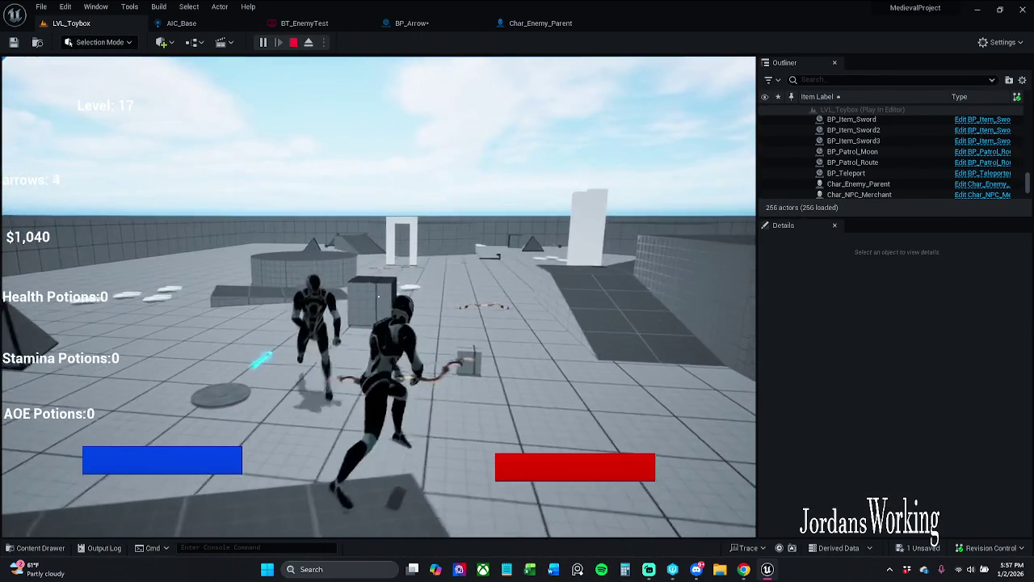
key("Escape")
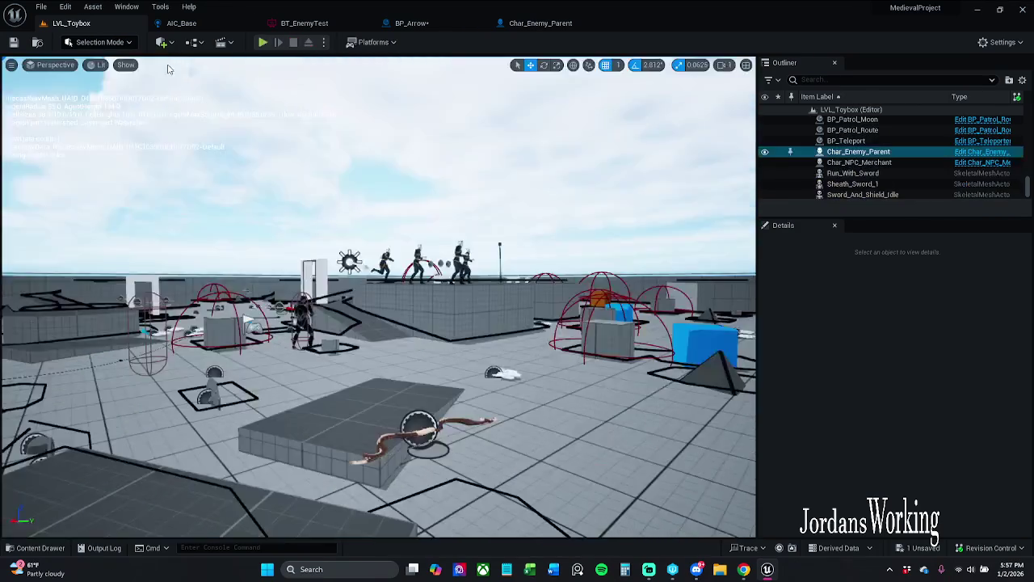
In BP_Arrow, move the damage call's exec wire from the Branch's True to False output.
left_click(552, 27)
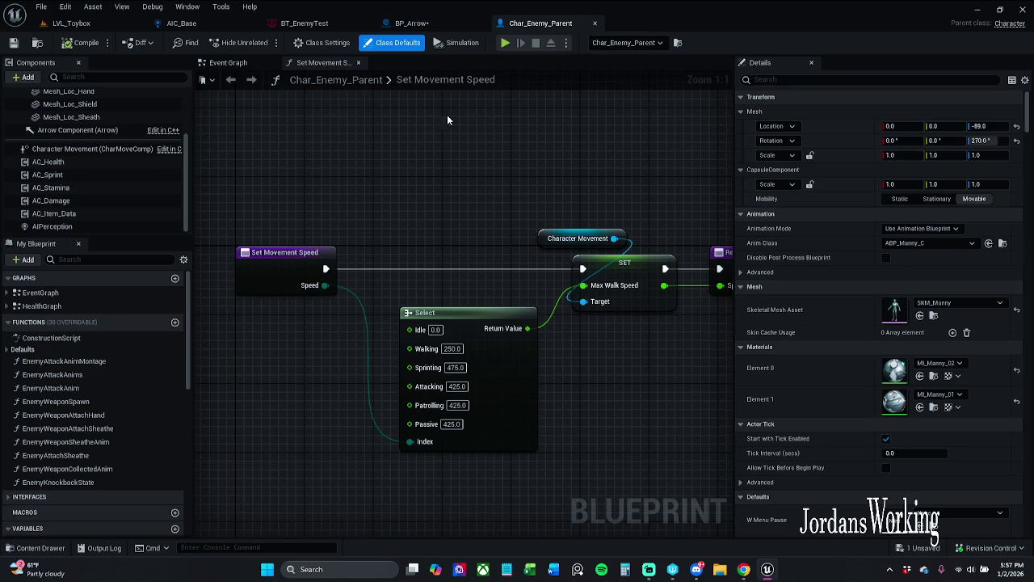
left_click(428, 24)
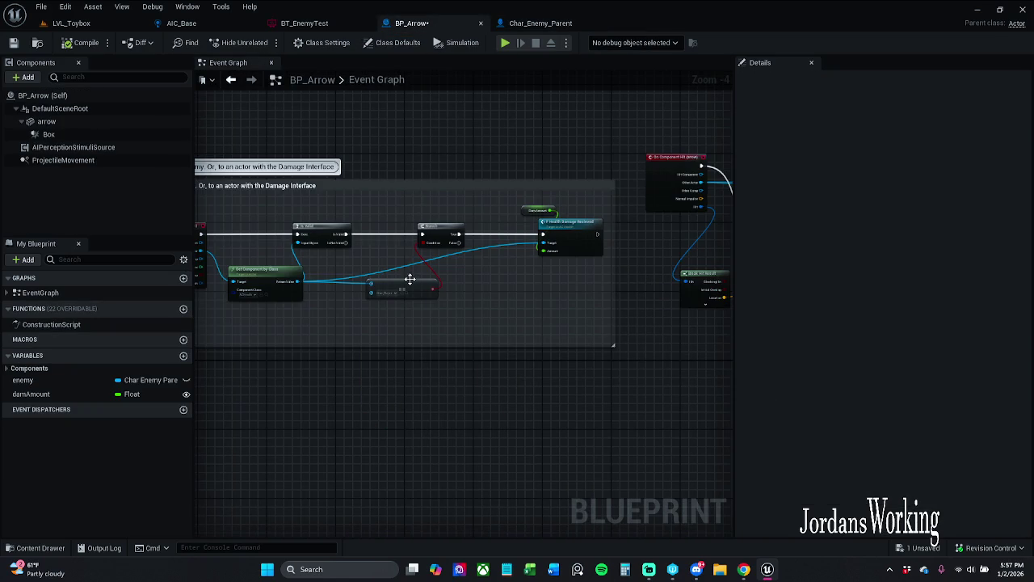
scroll(387, 270, "up", 3)
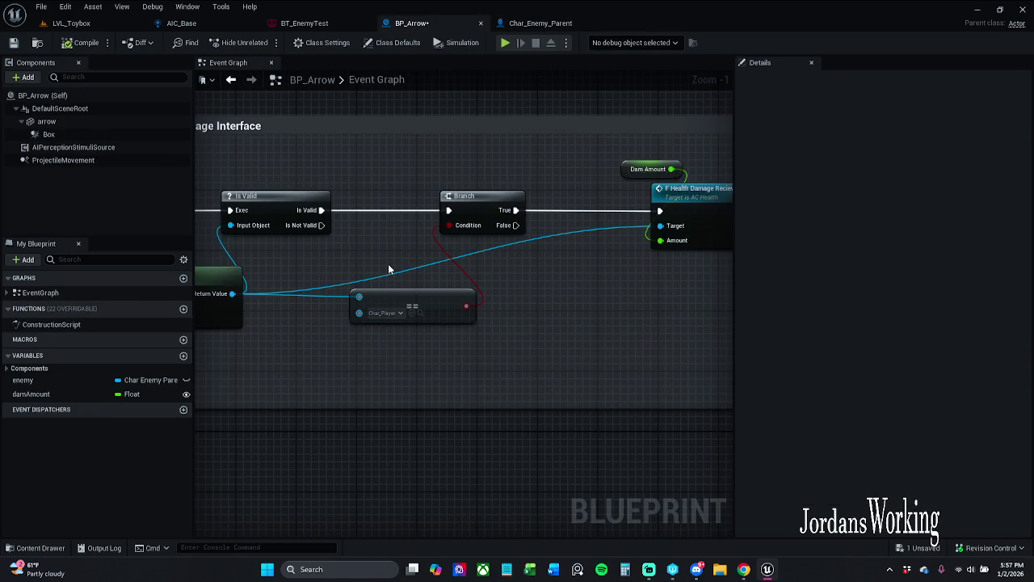
left_click_drag(601, 260, 514, 261)
mouse_move(430, 222)
left_mouse_down()
mouse_move(429, 247)
mouse_move(432, 236)
left_mouse_up()
left_click_drag(512, 231, 602, 172)
mouse_move(616, 210)
left_mouse_down()
mouse_move(610, 287)
mouse_move(597, 261)
mouse_move(529, 249)
mouse_move(592, 257)
mouse_move(618, 295)
left_mouse_up()
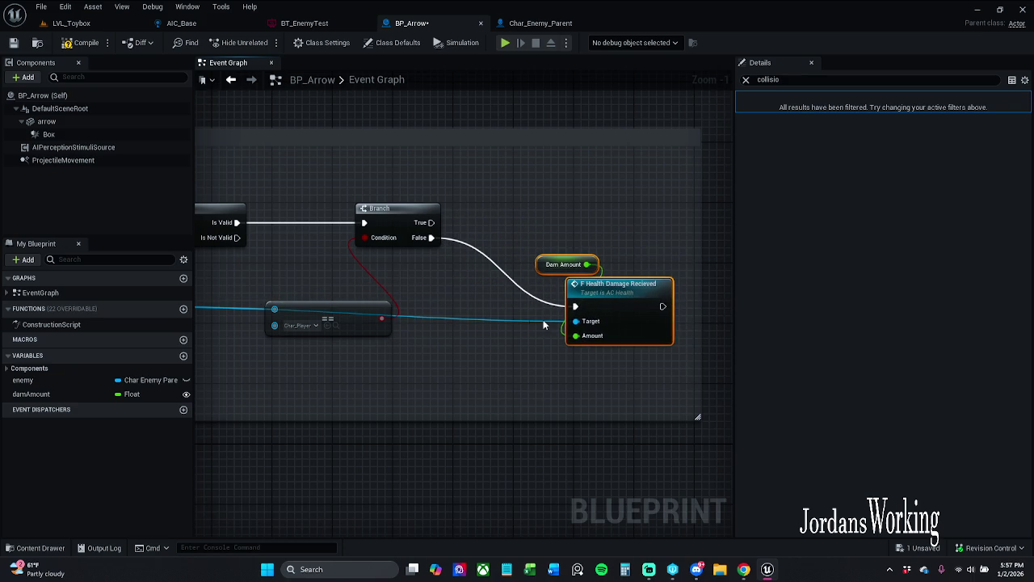
Add two aligned reroute points on the component wire into the damage call and nudge the damage nodes left.
double_click(503, 323)
mouse_move(501, 321)
left_mouse_down()
mouse_move(379, 373)
mouse_move(237, 369)
left_mouse_up()
double_click(486, 321)
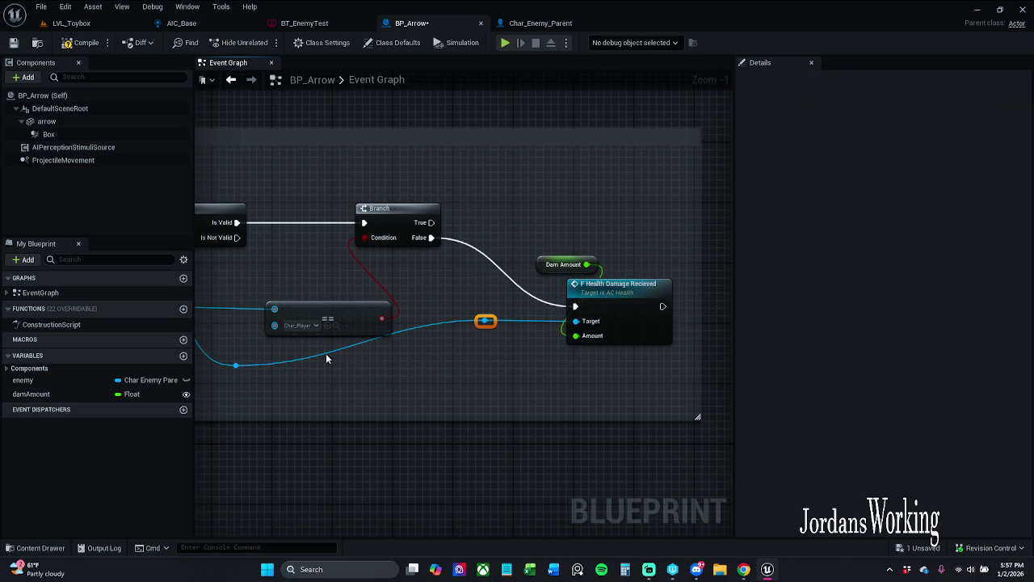
key("q")
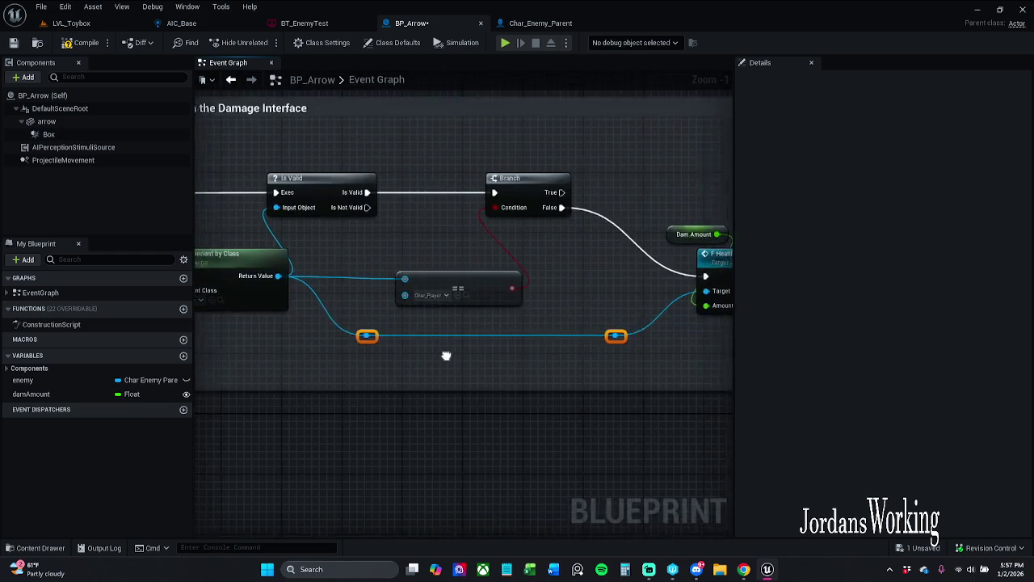
left_click_drag(542, 177, 602, 259)
left_click_drag(602, 259, 564, 259)
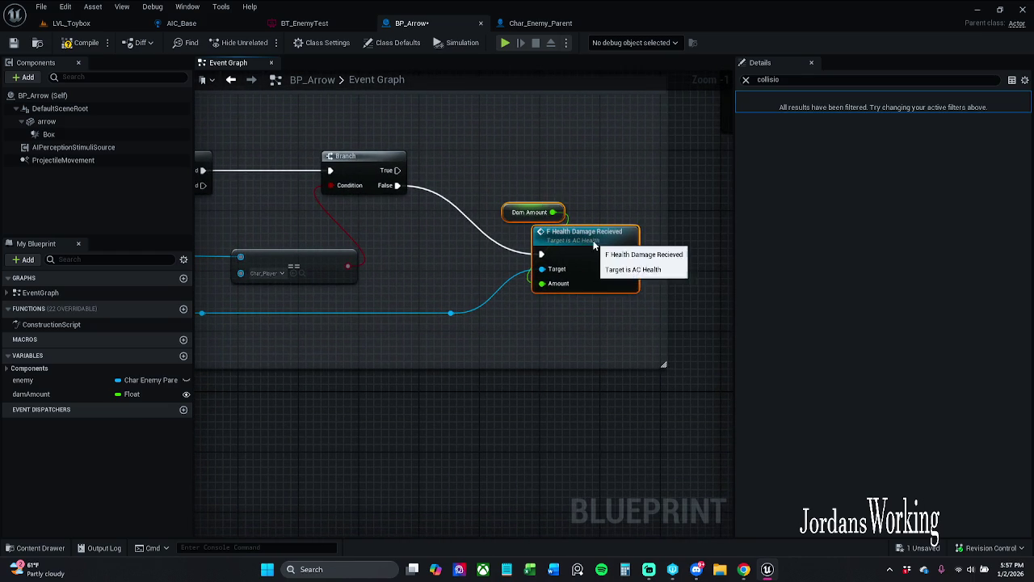
Compile BP_Arrow, play-test the arrows in LVL_Toybox, then return to BP_Arrow.
left_click(79, 47)
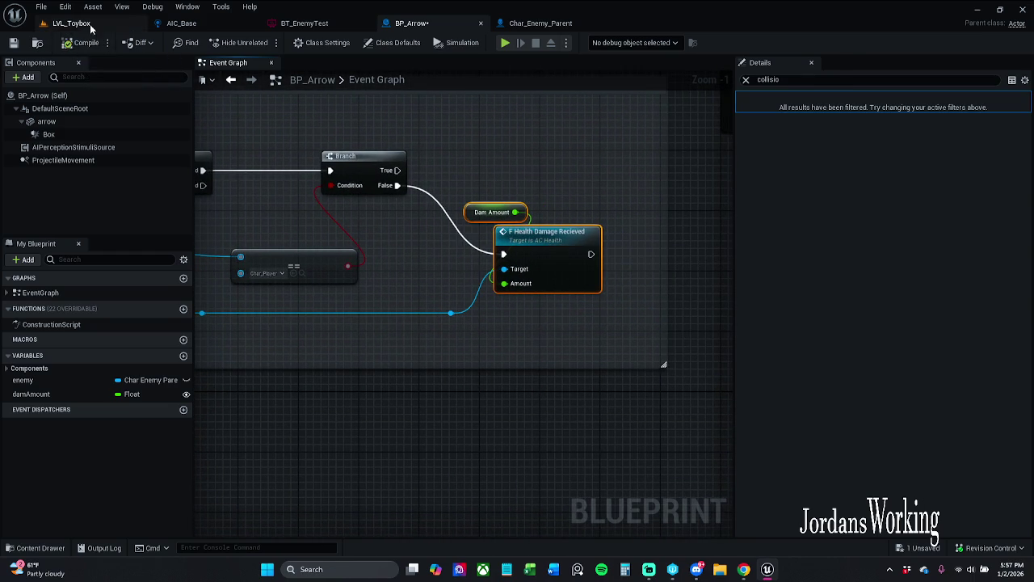
left_click(72, 23)
left_click(262, 44)
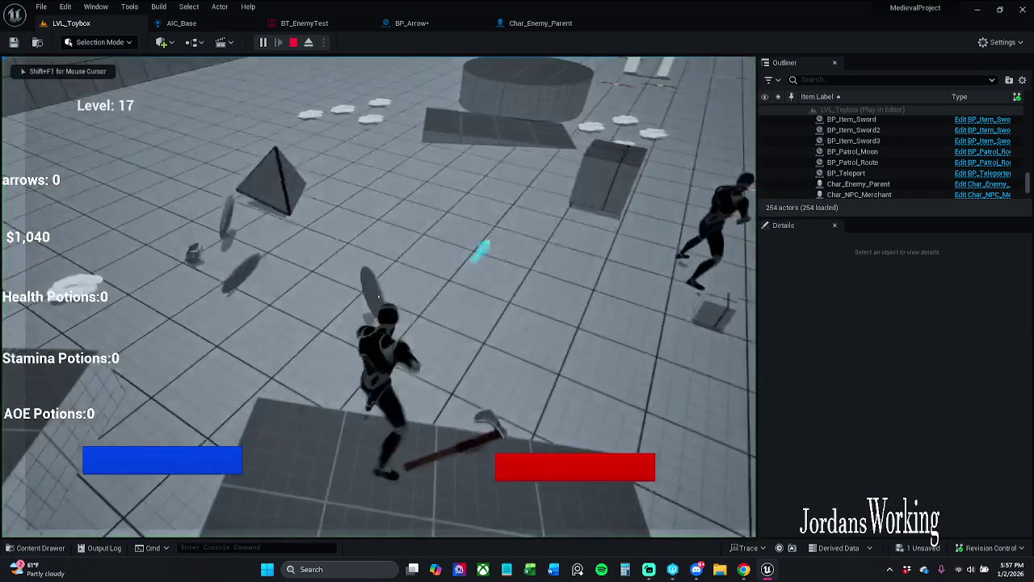
key("w")
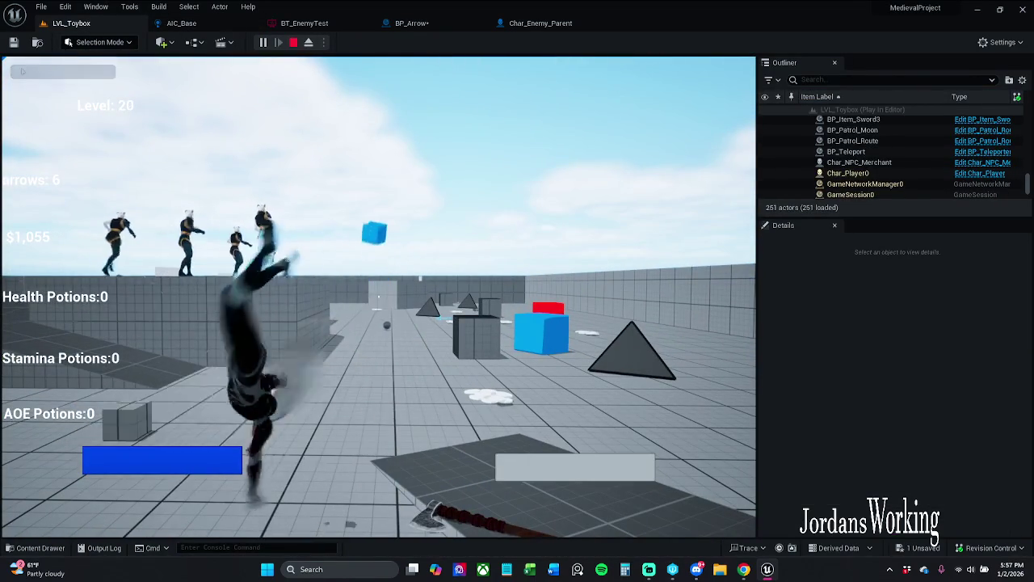
key("Escape")
left_click(412, 23)
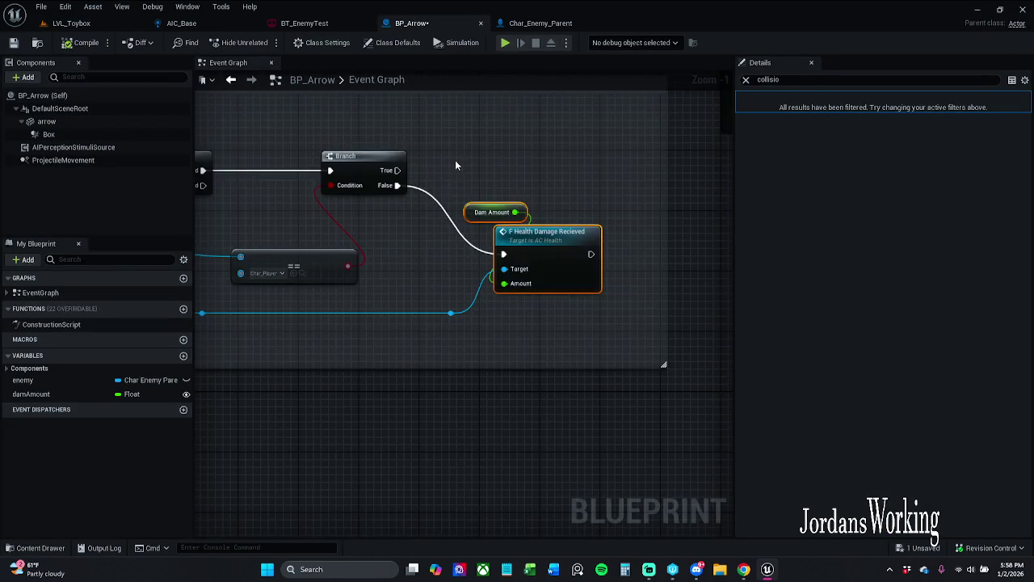
Duplicate the Dam Amount and Health Damage nodes, placing the copy above the originals.
left_click_drag(456, 165, 570, 158)
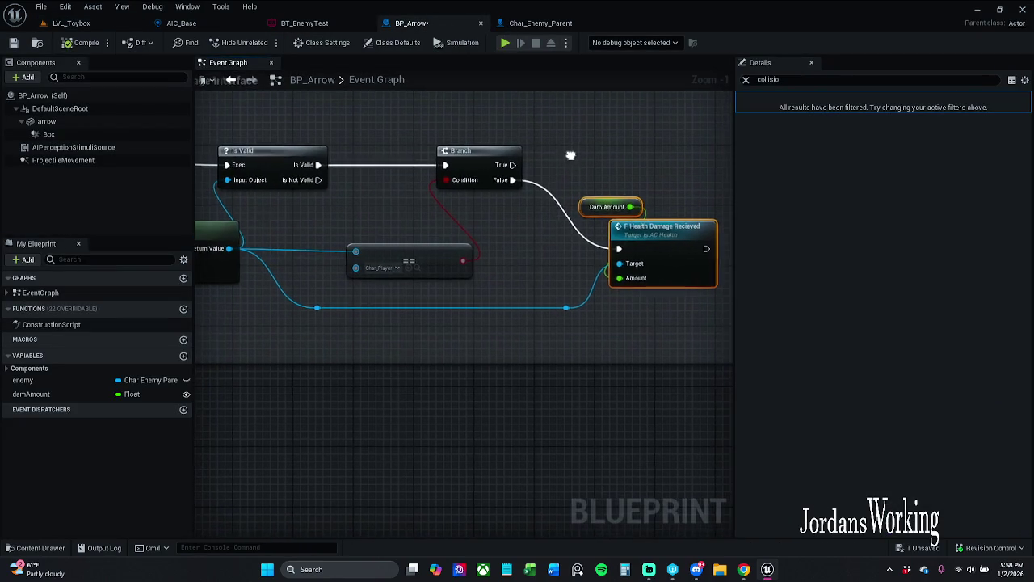
left_click(527, 246)
mouse_move(564, 189)
left_mouse_down()
mouse_move(496, 208)
mouse_move(638, 311)
mouse_move(640, 355)
mouse_move(636, 171)
mouse_move(612, 148)
mouse_move(618, 159)
left_mouse_up()
key("ctrl+c")
key("ctrl+v")
left_click(535, 206)
left_click(525, 223)
mouse_move(522, 219)
left_mouse_down()
mouse_move(600, 222)
mouse_move(515, 212)
mouse_move(492, 300)
mouse_move(499, 327)
left_mouse_up()
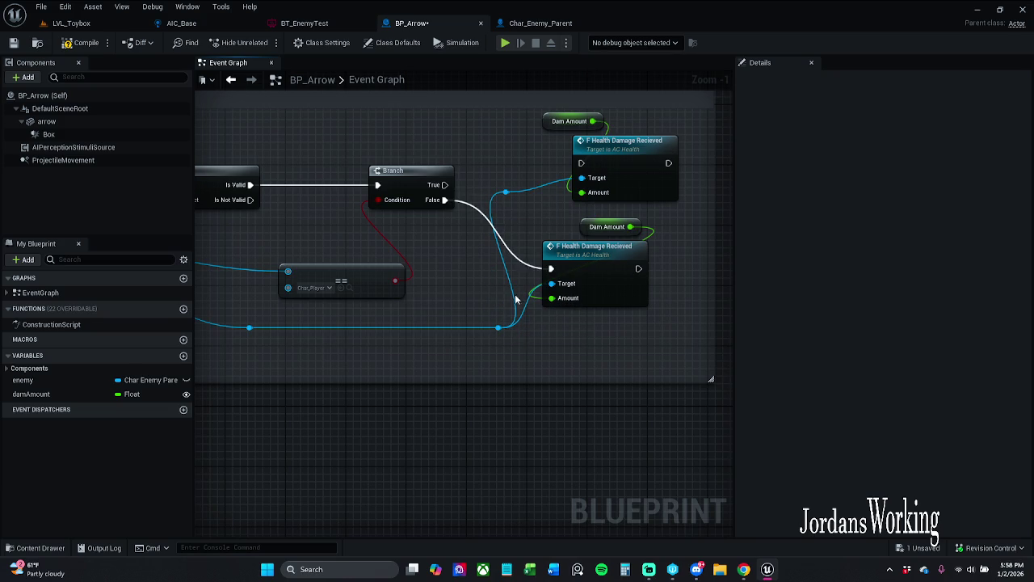
Wire the reroute and Branch True into the upper Health Damage call, deleting its Dam Amount getter.
mouse_move(507, 193)
left_mouse_down()
mouse_move(554, 206)
mouse_move(531, 201)
left_mouse_up()
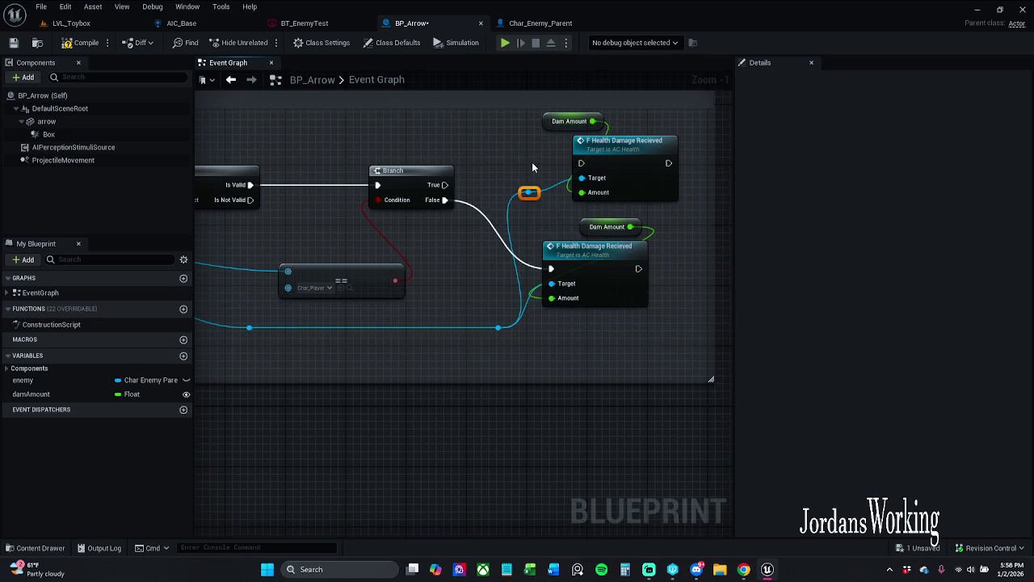
key("Delete")
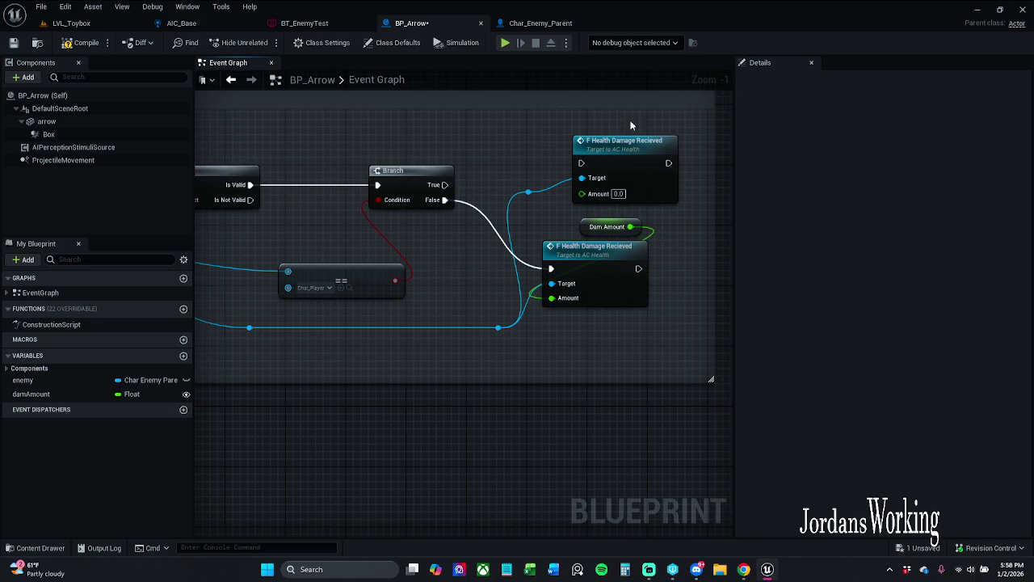
left_click_drag(581, 163, 446, 186)
Play-test LVL_Toybox and stop the session.
left_click(80, 43)
left_click(71, 23)
left_click(263, 42)
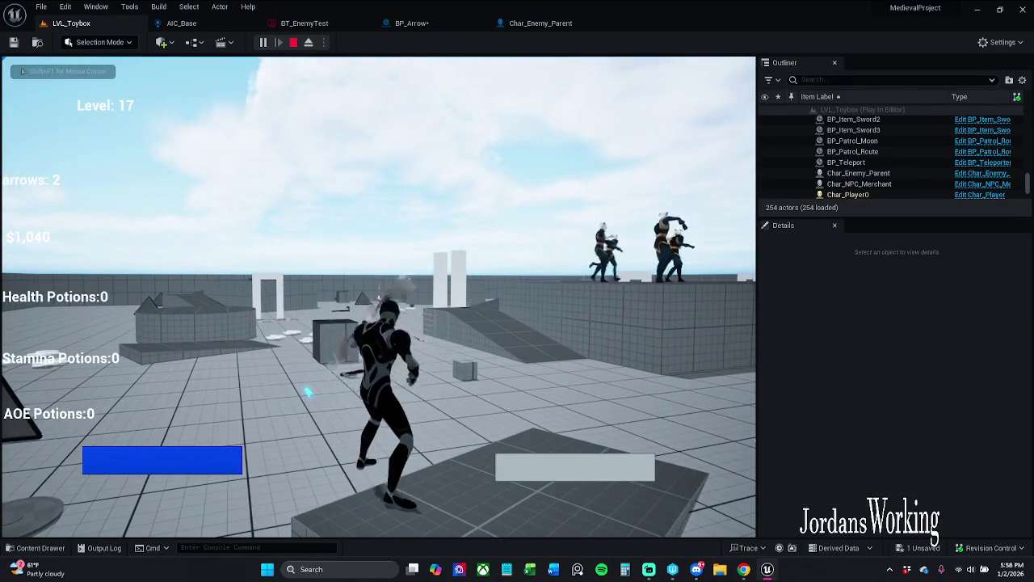
key("Escape")
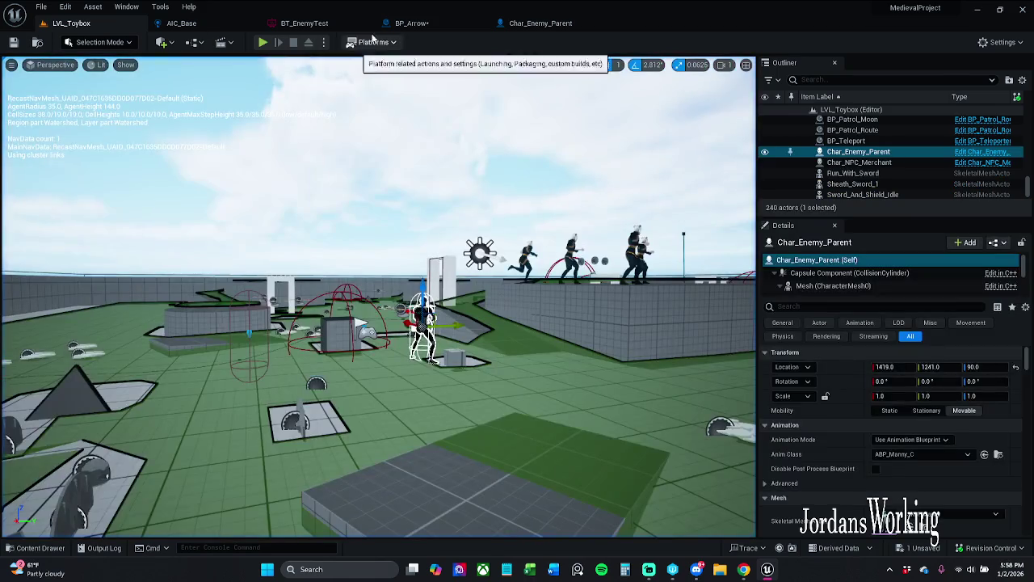
Delete the upper Health Damage node in BP_Arrow's event graph.
left_click(414, 24)
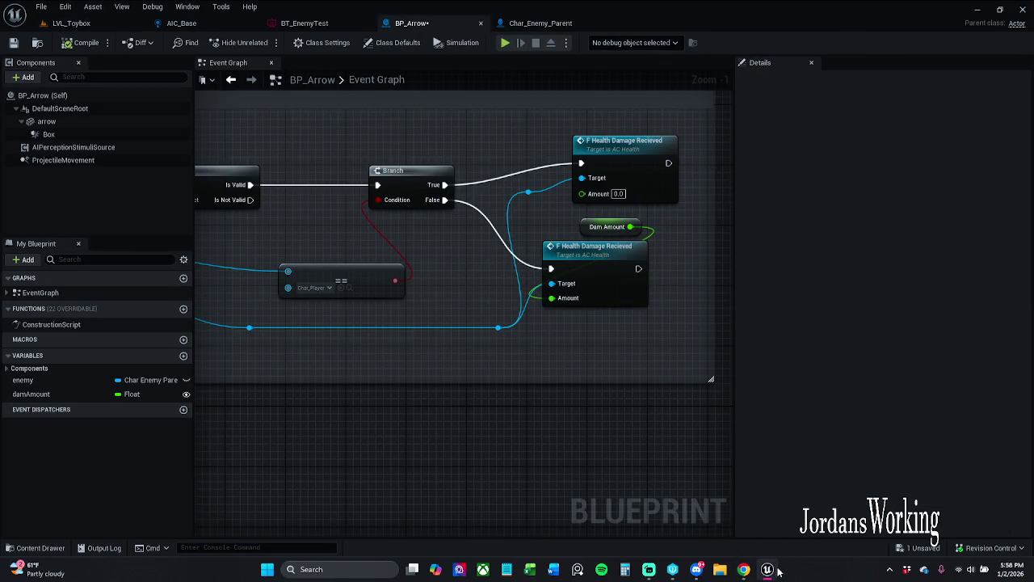
mouse_move(770, 572)
left_click_drag(577, 211, 549, 194)
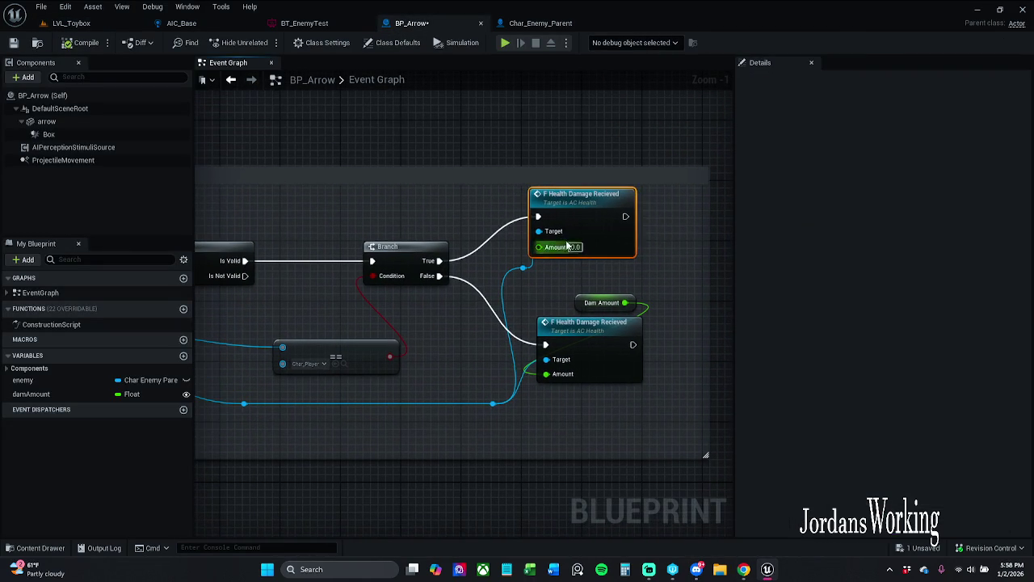
left_click_drag(564, 246, 579, 248)
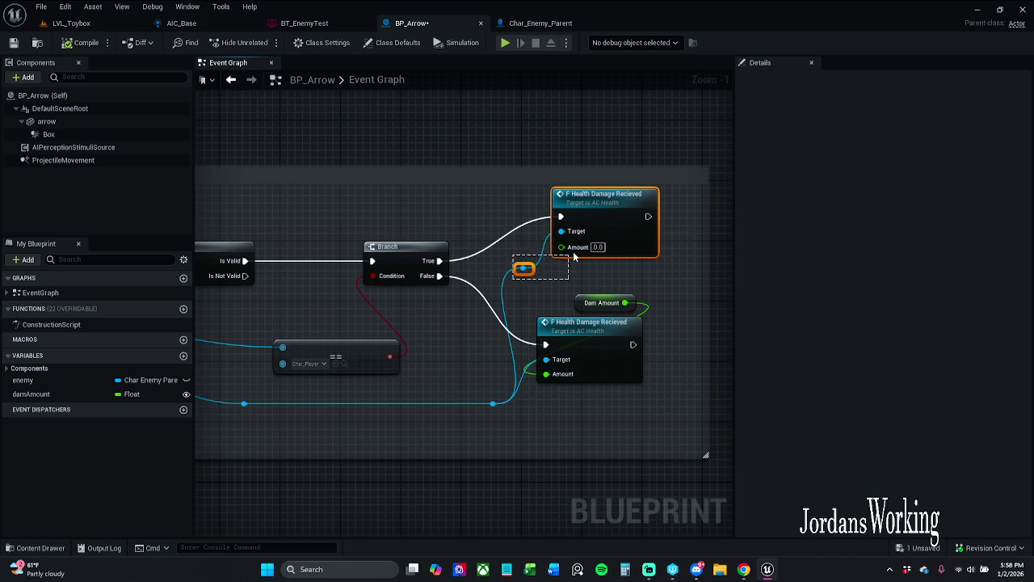
left_click(621, 235)
key("Delete")
Disconnect On Component Hit's execution wire from Report Noise Event.
left_click_drag(574, 245, 714, 191)
scroll(646, 231, "down", 1)
left_click_drag(646, 231, 725, 213)
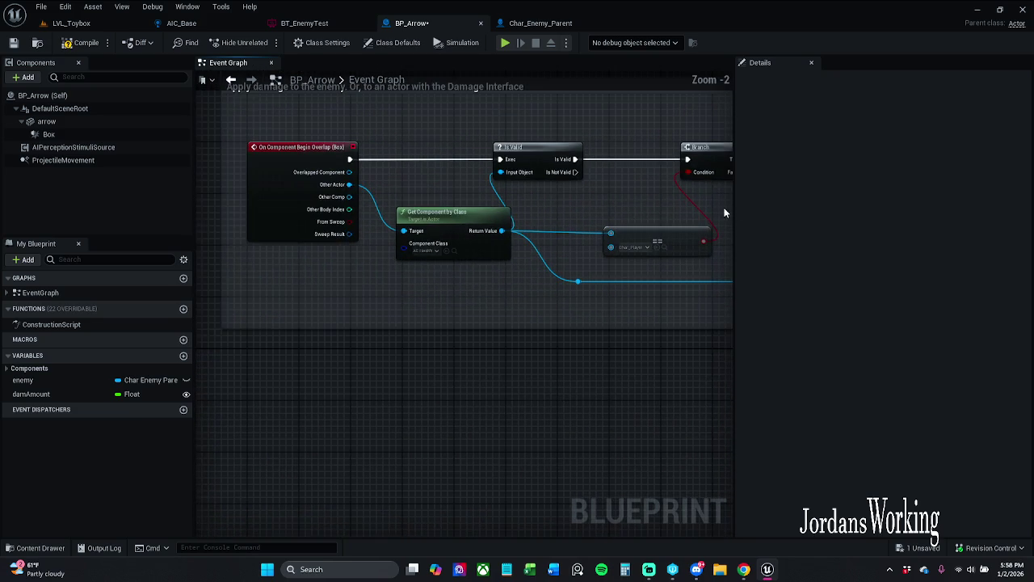
left_click_drag(632, 205, 567, 221)
scroll(630, 219, "down", 1)
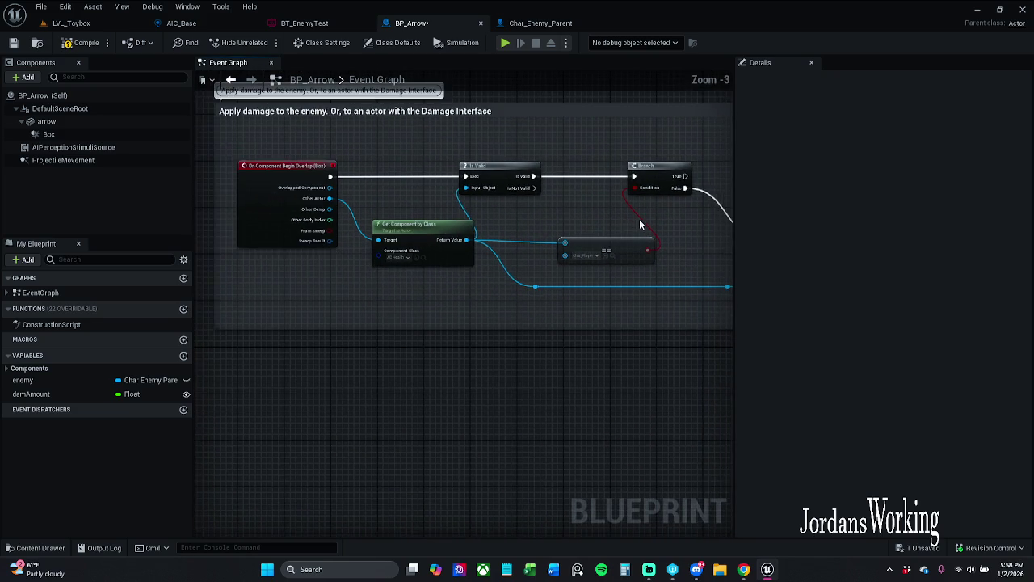
left_click_drag(639, 219, 479, 187)
scroll(485, 193, "down", 3)
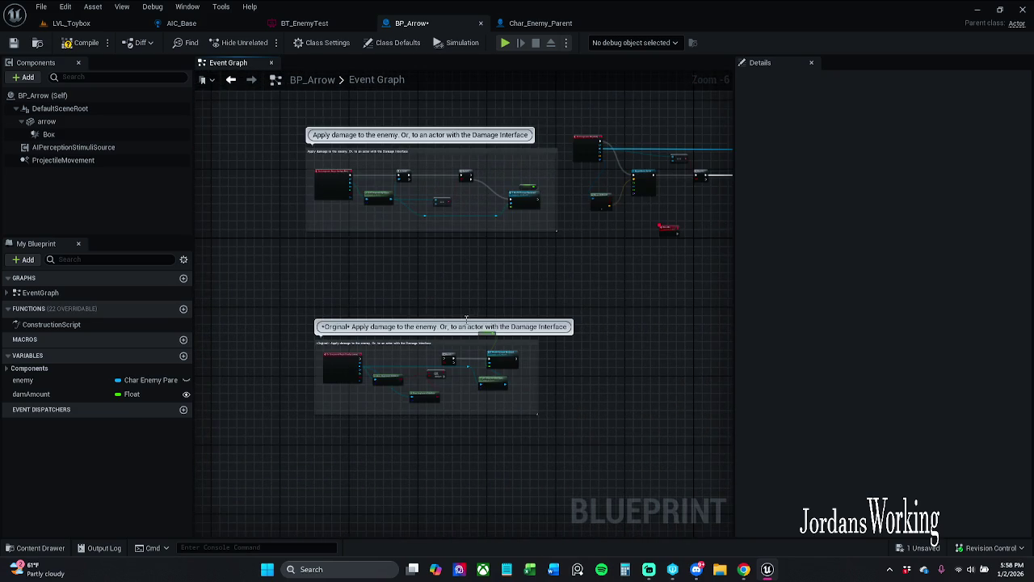
scroll(410, 371, "up", 4)
scroll(355, 266, "down", 4)
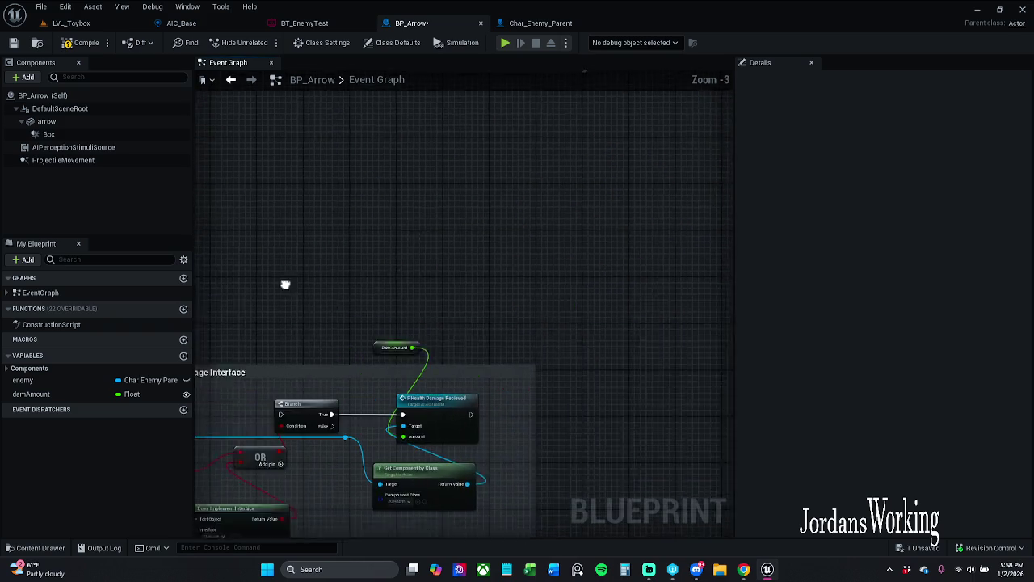
scroll(438, 277, "up", 5)
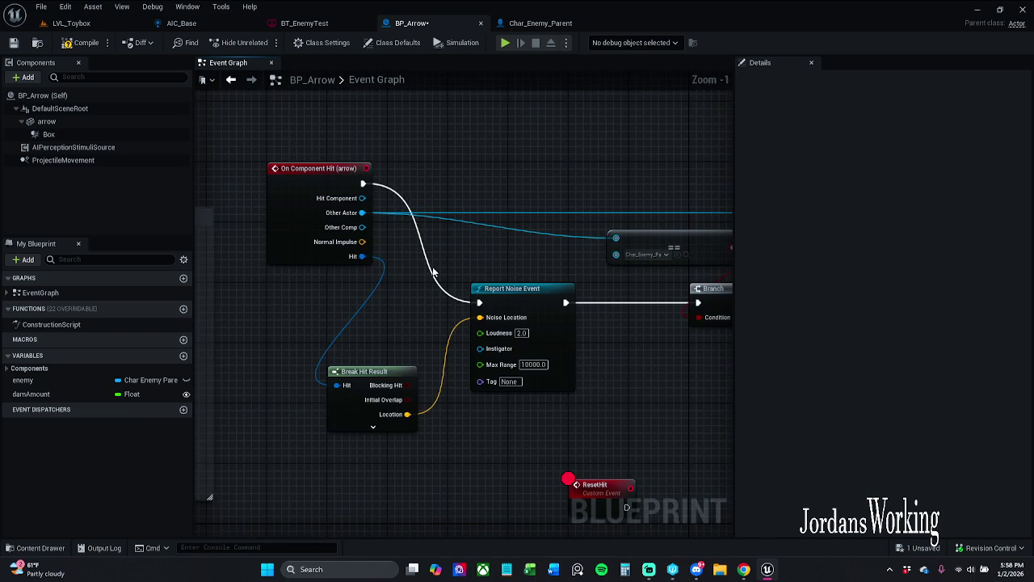
left_click(436, 283, "alt")
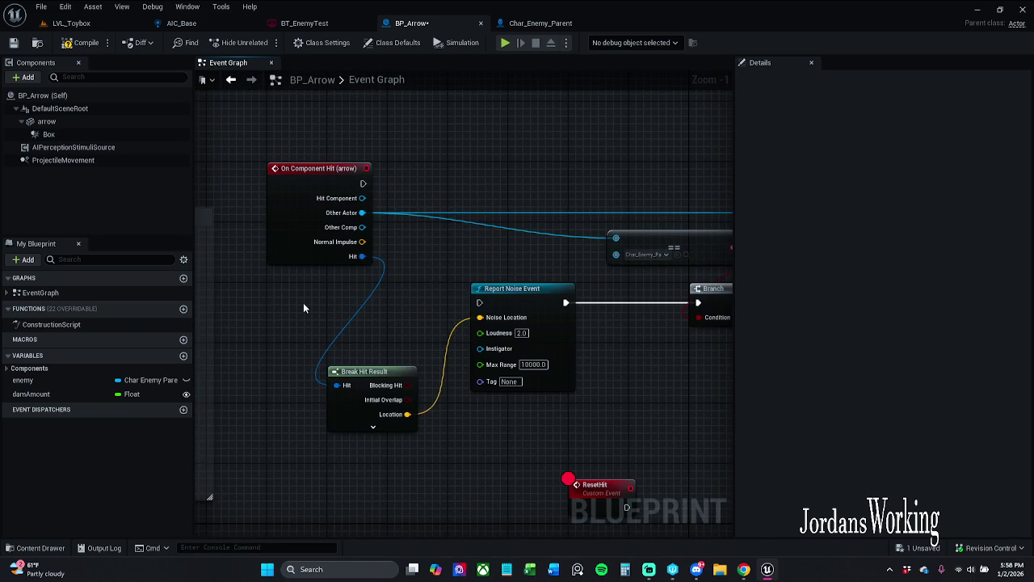
left_click_drag(291, 306, 599, 295)
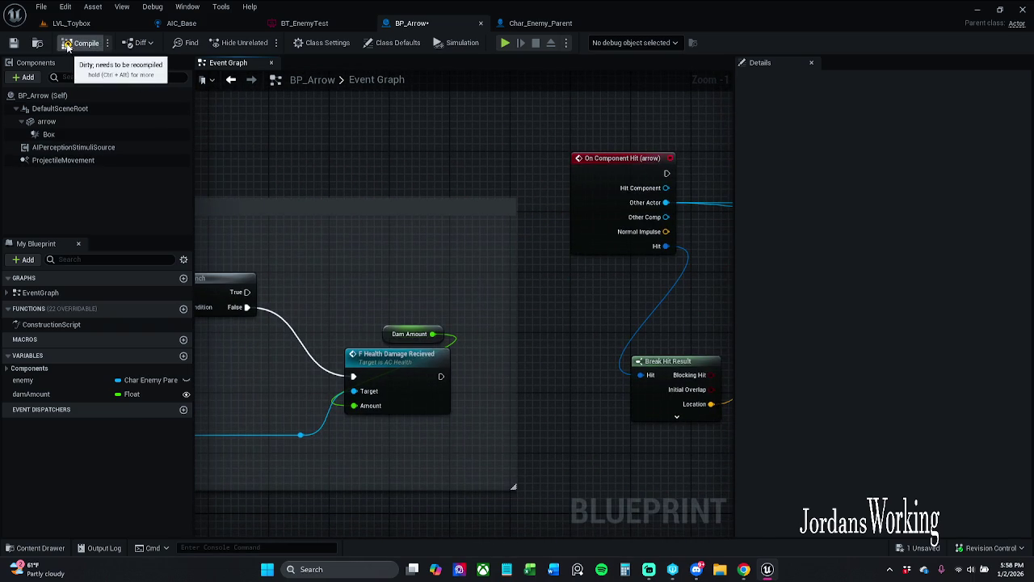
Play-test LVL_Toybox again and stop the session.
left_click(72, 23)
left_click(262, 42)
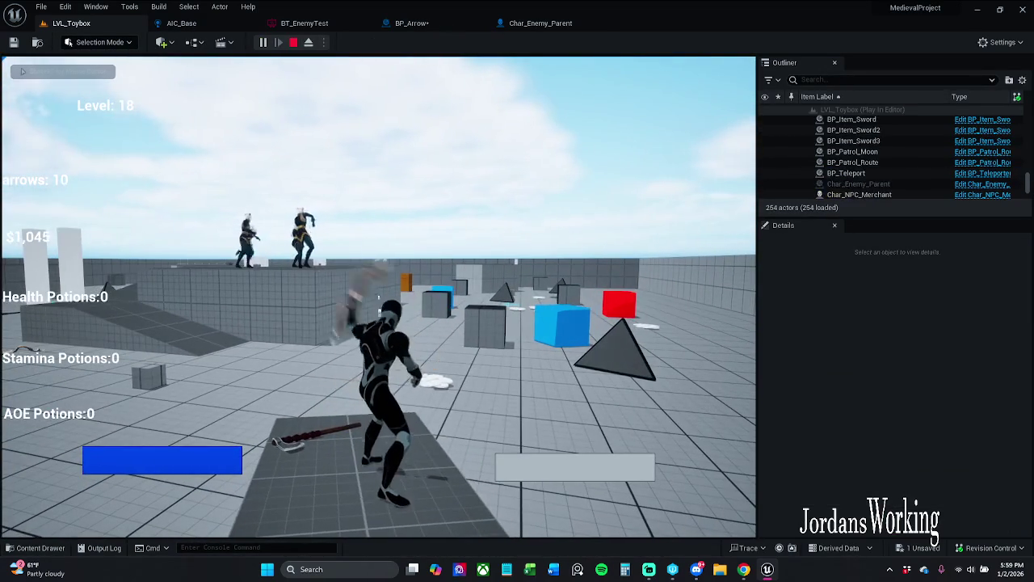
key("Escape")
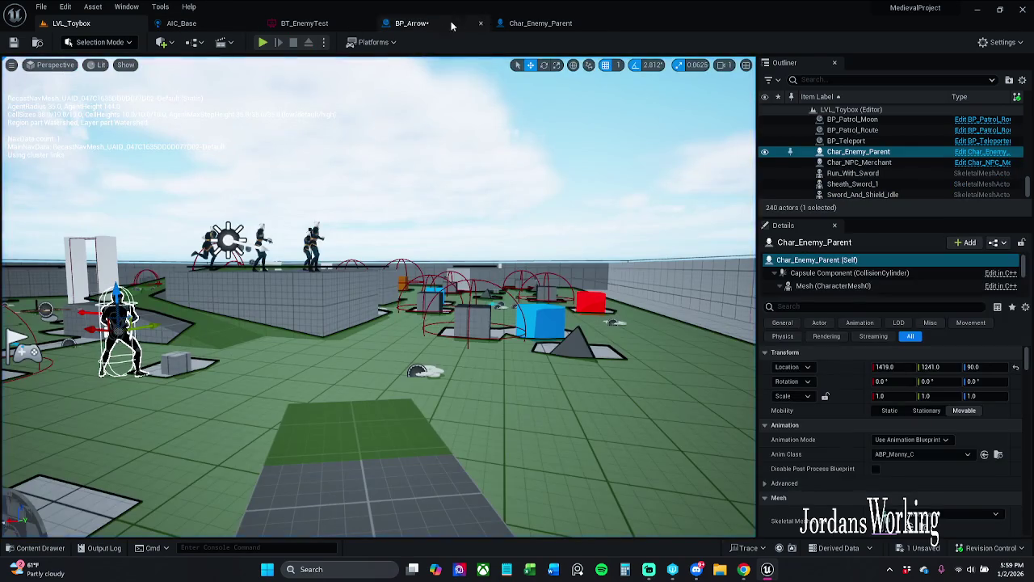
Save BP_Arrow and shift the Dam Amount and Health Damage nodes slightly left.
left_click(408, 23)
left_click(14, 42)
mouse_move(529, 312)
left_mouse_down()
mouse_move(202, 266)
mouse_move(279, 261)
mouse_move(210, 226)
mouse_move(330, 277)
mouse_move(443, 278)
left_mouse_up()
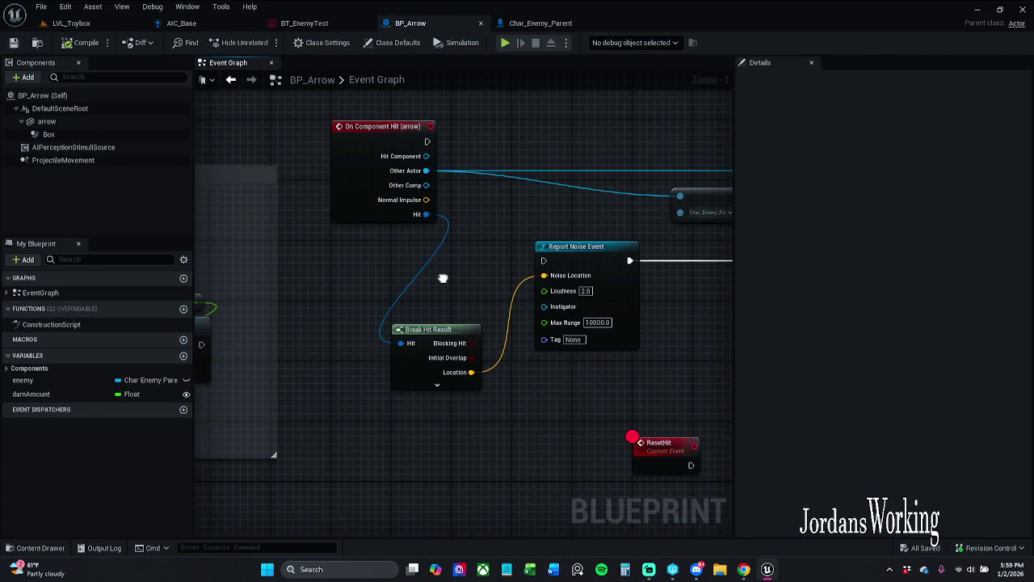
left_click_drag(348, 261, 565, 249)
scroll(525, 249, "down", 1)
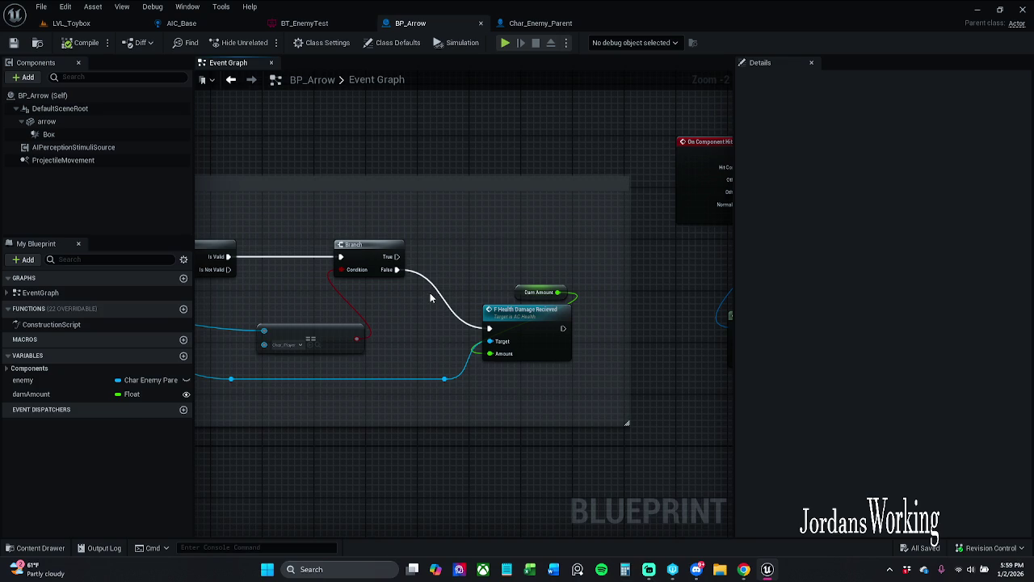
left_click_drag(414, 283, 579, 419)
left_click_drag(538, 333, 511, 331)
left_click(467, 275)
Set the == node's class to Char_Enemy_Parent and drive Health Damage Recieved from Branch True.
mouse_move(467, 275)
left_mouse_down()
mouse_move(554, 294)
mouse_move(667, 285)
left_mouse_up()
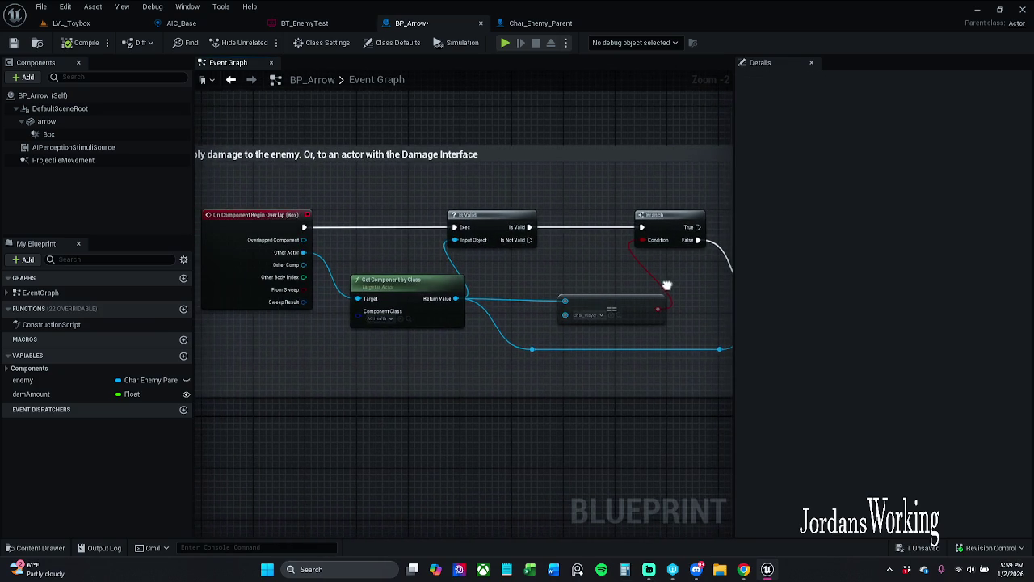
left_click(430, 322)
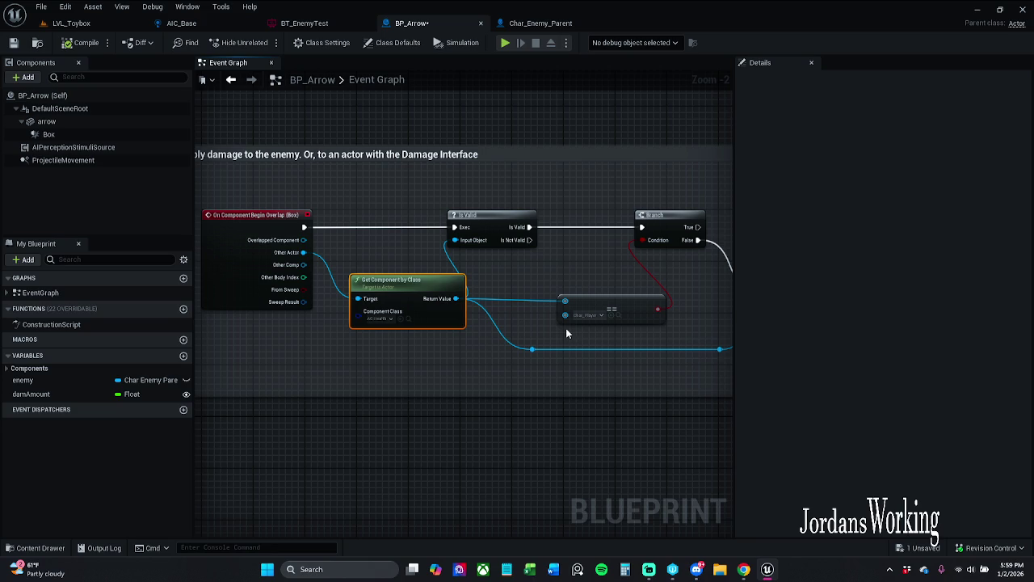
left_click(618, 349)
left_click_drag(634, 355, 550, 351)
left_click(521, 321)
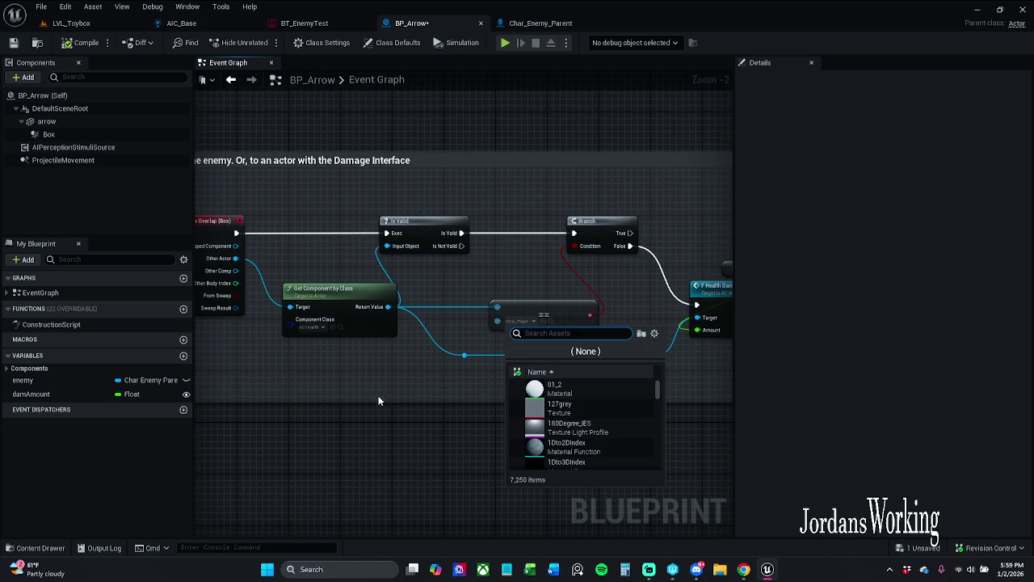
type("char")
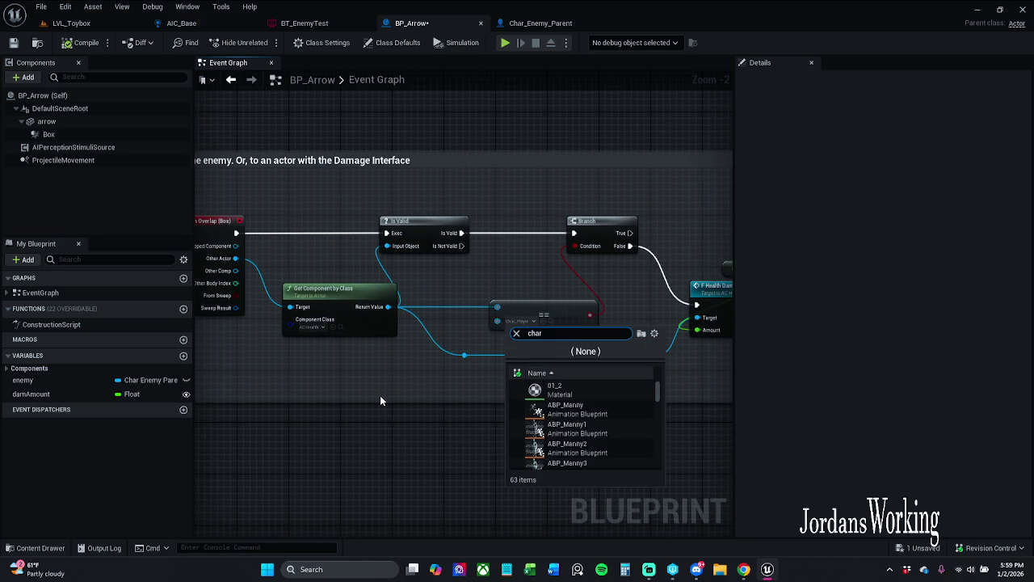
type(" enemy pa")
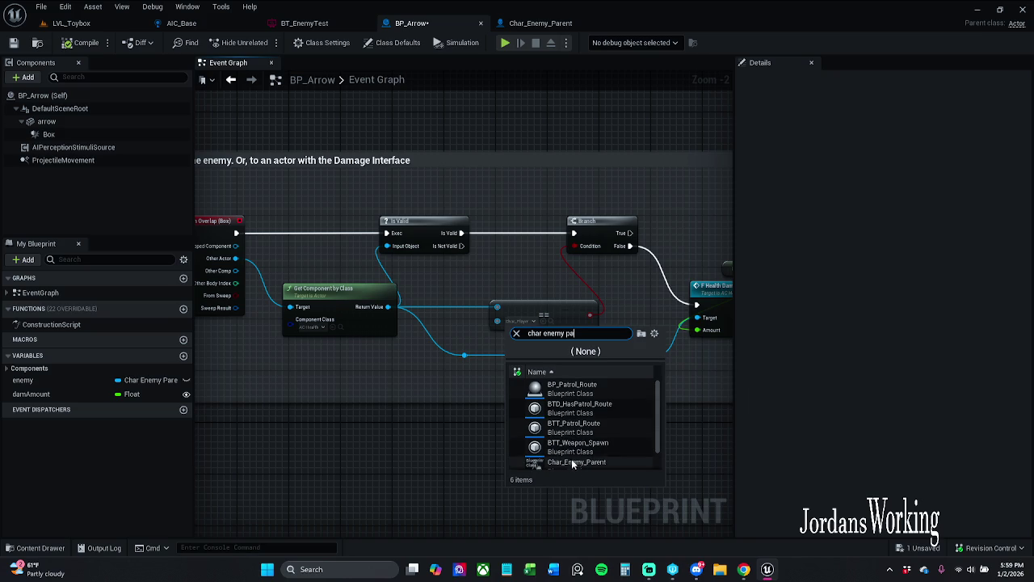
left_click(575, 462)
left_click_drag(623, 329, 512, 324)
mouse_move(509, 252)
left_mouse_down()
mouse_move(521, 267)
mouse_move(509, 240)
left_mouse_up()
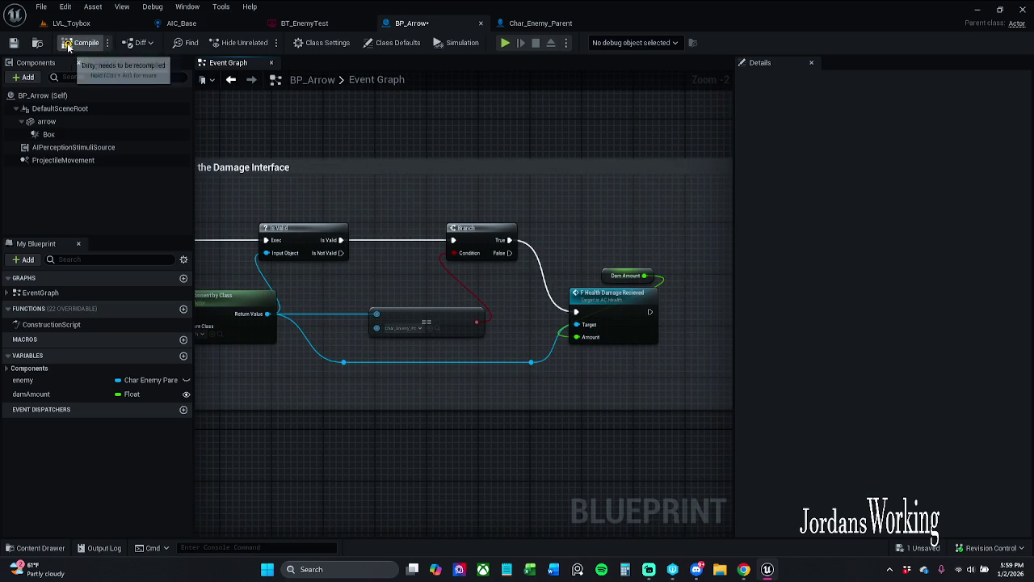
Compile BP_Arrow with the reworked damage graph, then save it with Ctrl+S.
scroll(422, 169, "down", 6)
mouse_move(215, 102)
left_mouse_down()
mouse_move(489, 317)
mouse_move(776, 455)
mouse_move(433, 158)
left_mouse_up()
right_click(543, 163)
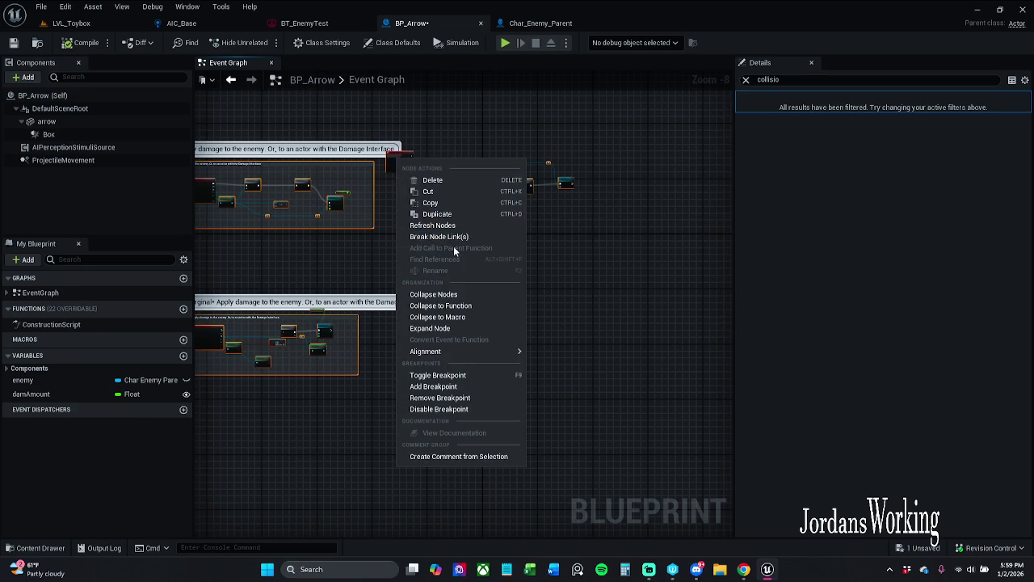
left_click(558, 224)
left_click(86, 43)
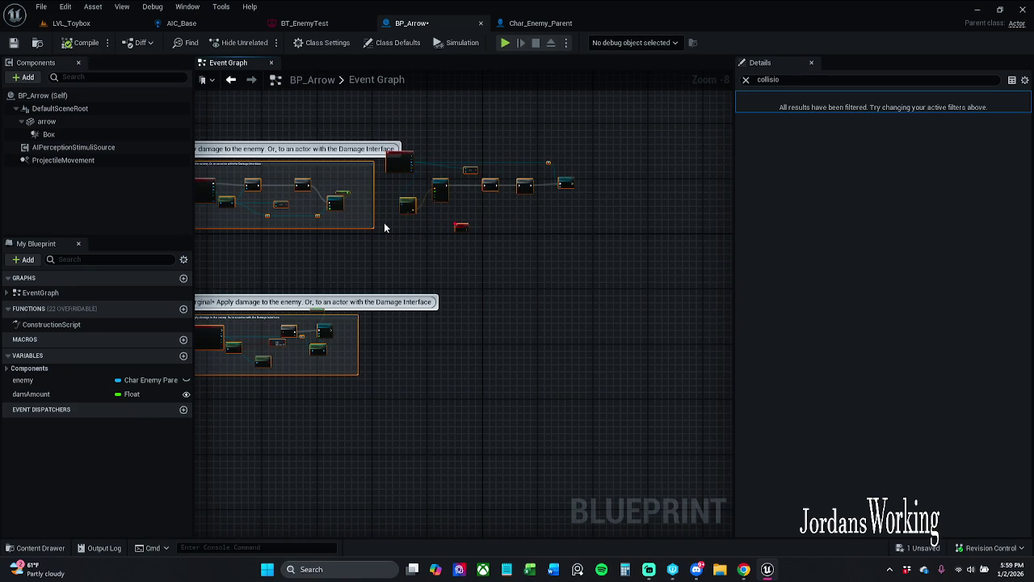
mouse_move(370, 183)
left_mouse_down()
mouse_move(450, 194)
mouse_move(541, 187)
left_mouse_up()
left_click_drag(370, 187, 401, 194)
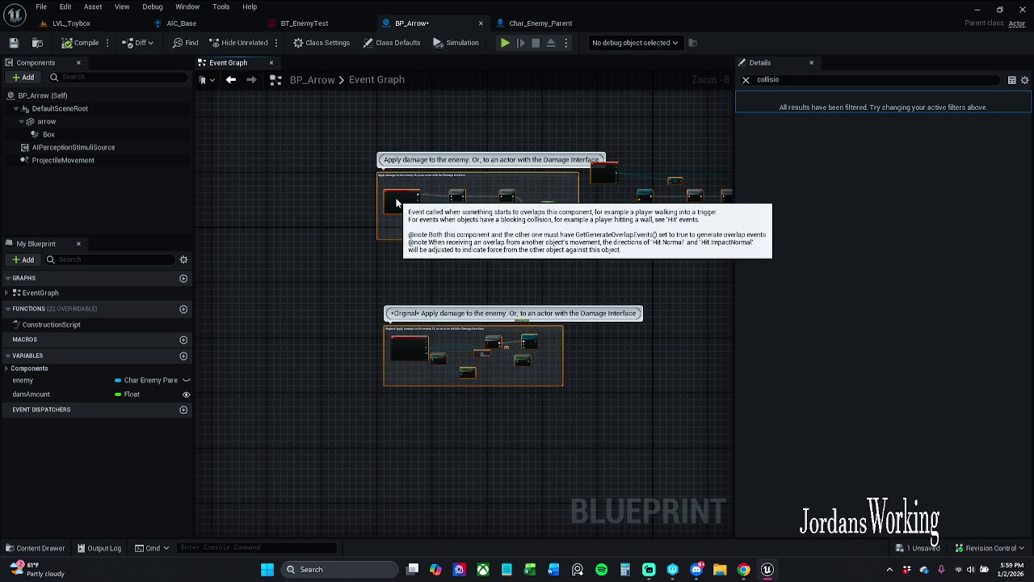
scroll(383, 166, "up", 8)
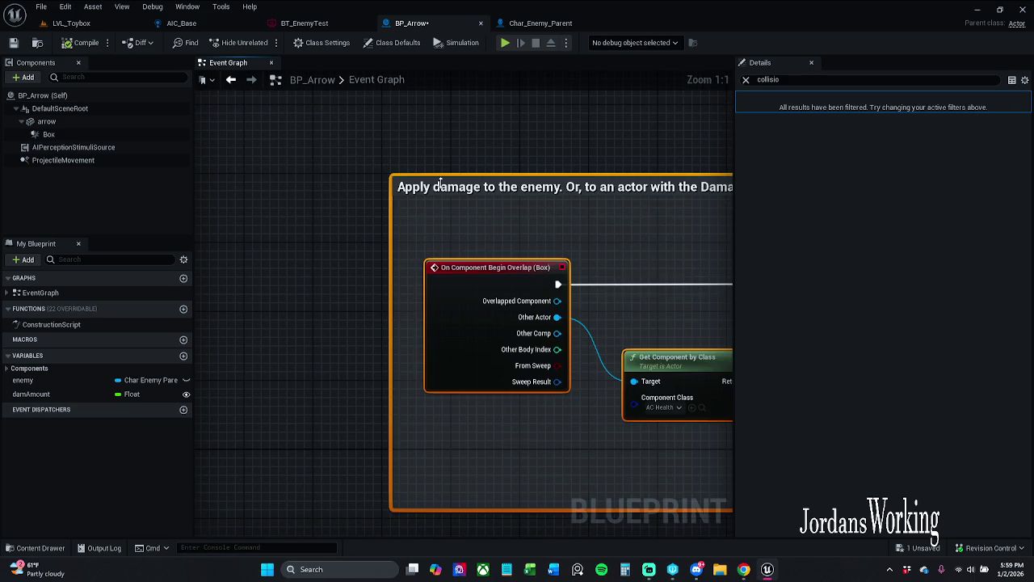
scroll(537, 178, "down", 5)
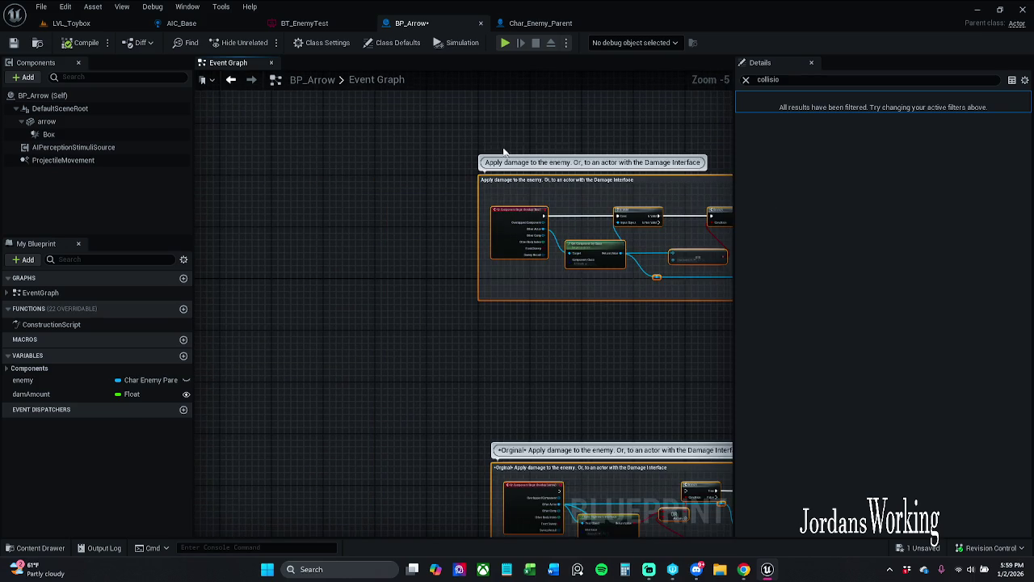
left_click(473, 131)
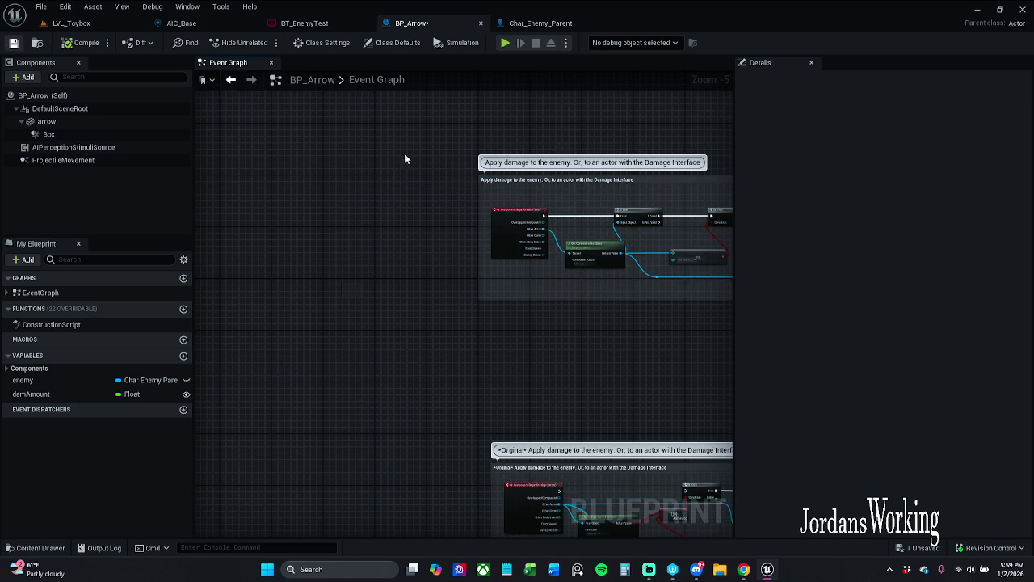
key("ctrl+s")
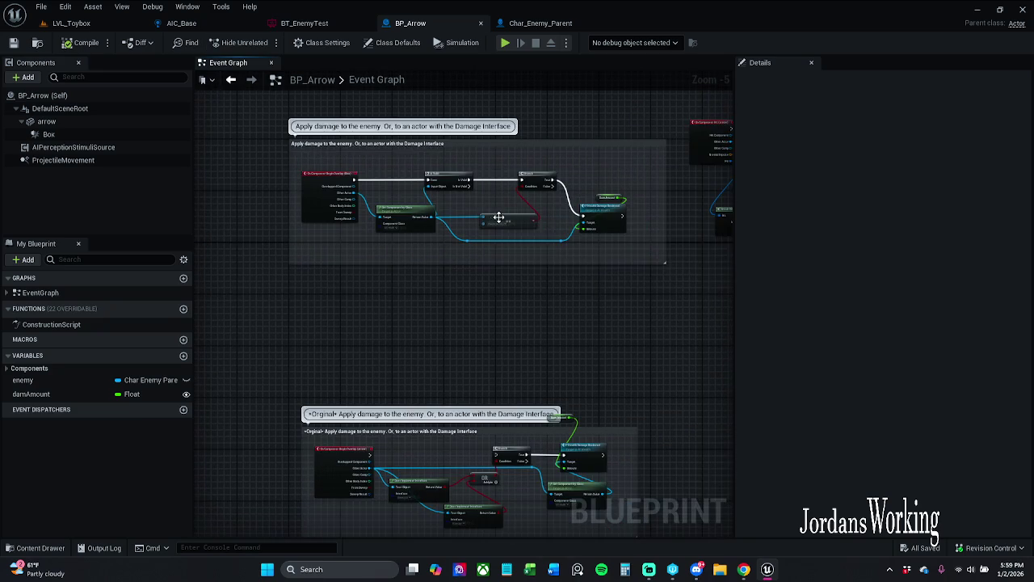
Play LVL_Toybox, fire seven arrows at the enemies, then stop Play-In-Editor.
scroll(545, 217, "up", 2)
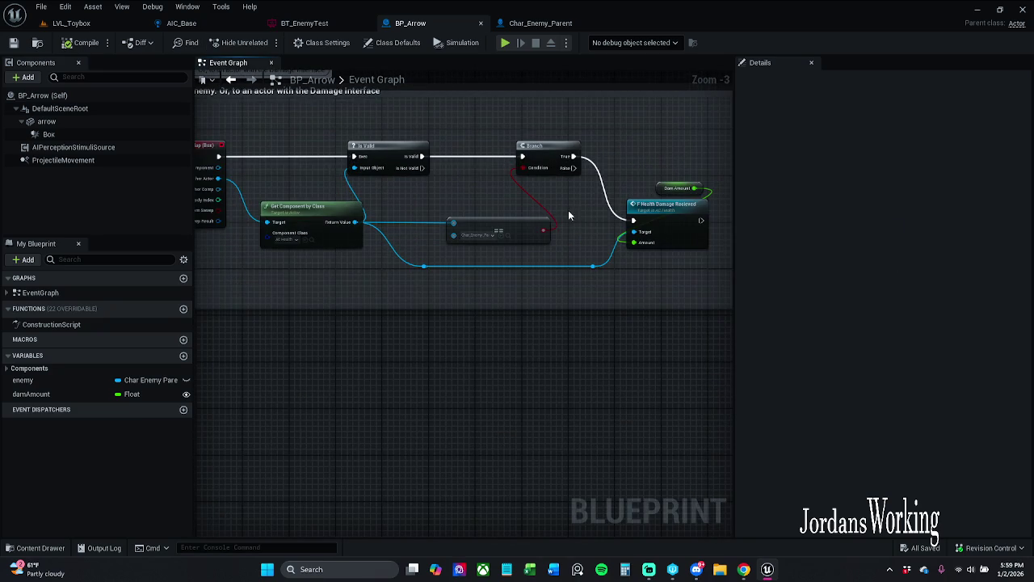
left_click(71, 23)
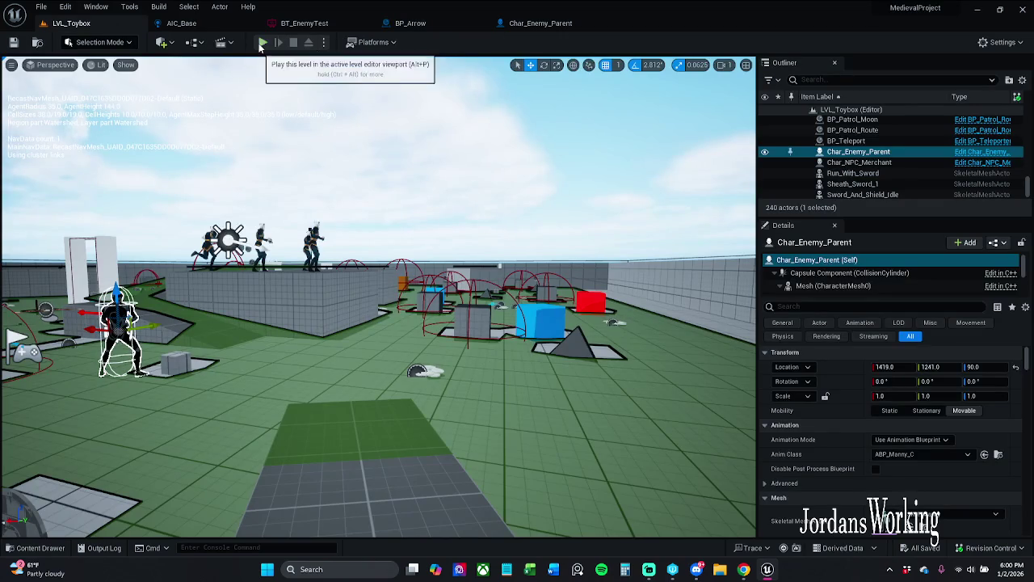
left_click(262, 42)
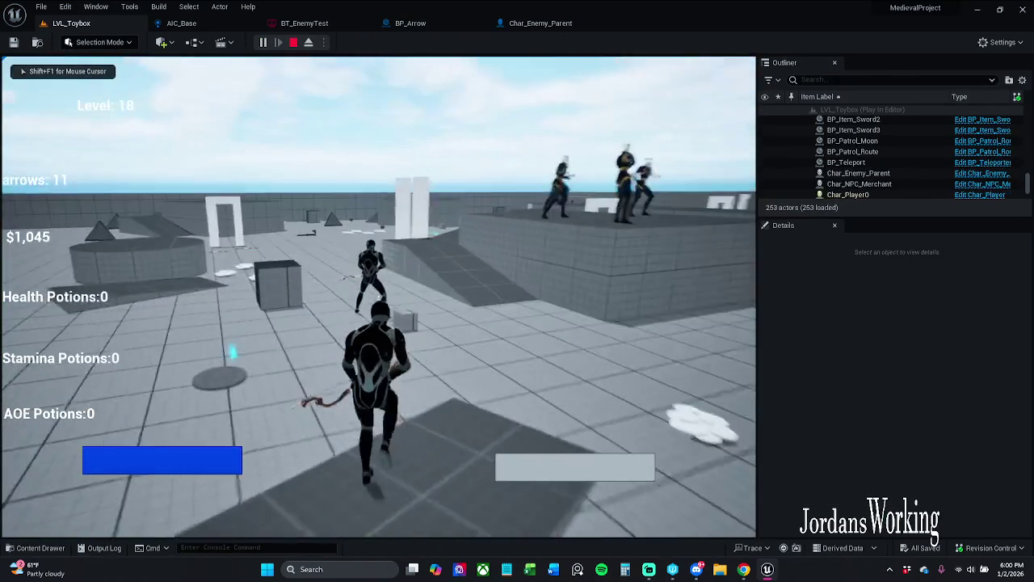
left_click(378, 297)
left_click(378, 296)
left_click(378, 296)
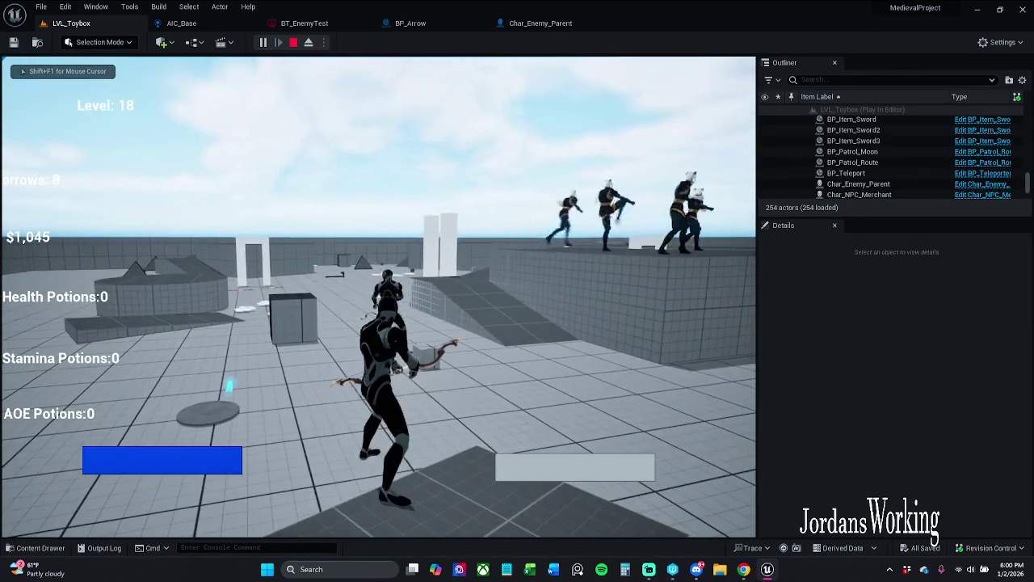
left_click(378, 296)
left_click(378, 296)
left_click(378, 297)
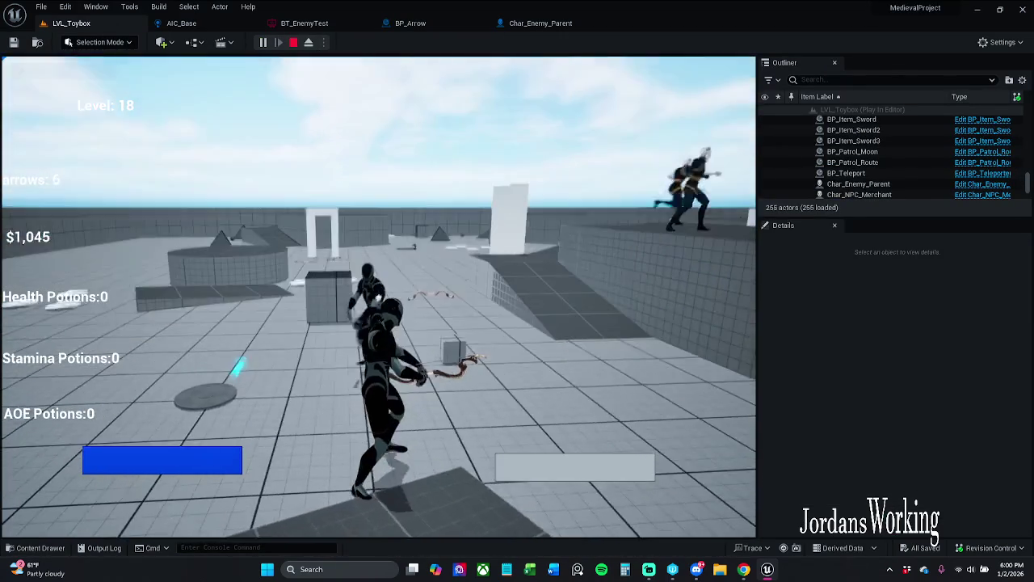
left_click(378, 296)
key("Escape")
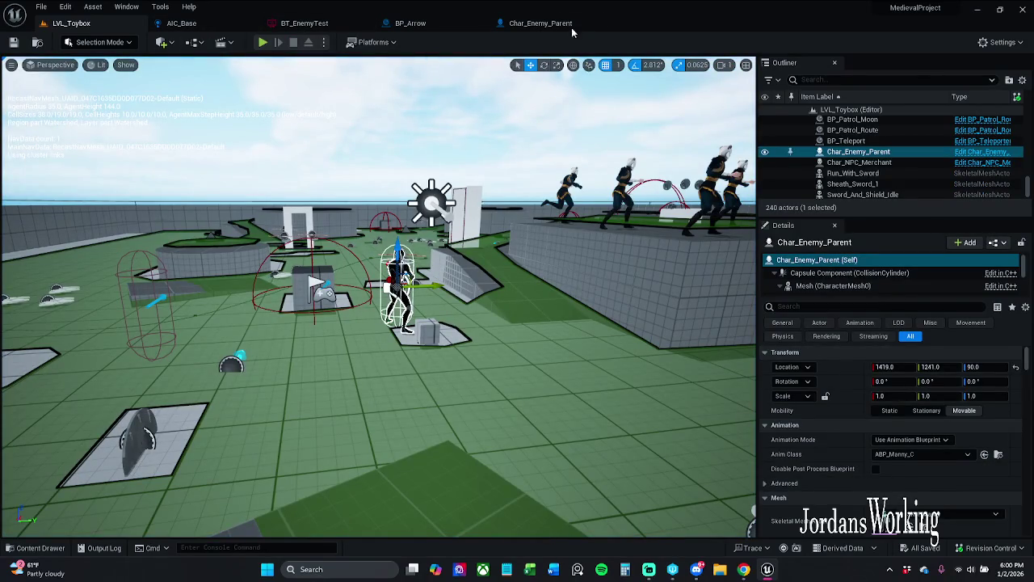
left_click(540, 24)
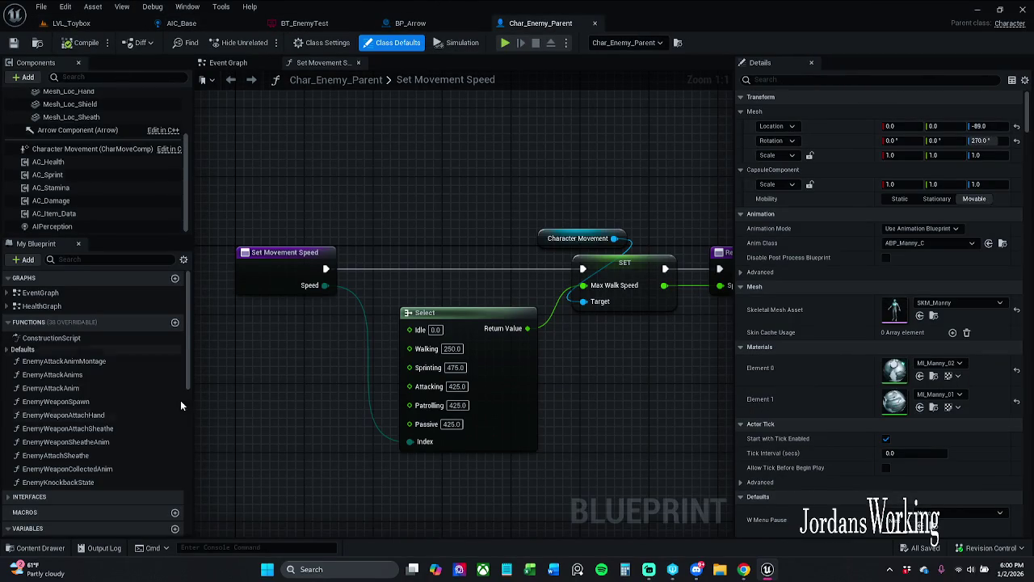
Open Char_Player from Characters > Player, review its Class Settings interfaces, then close it.
left_click(36, 547)
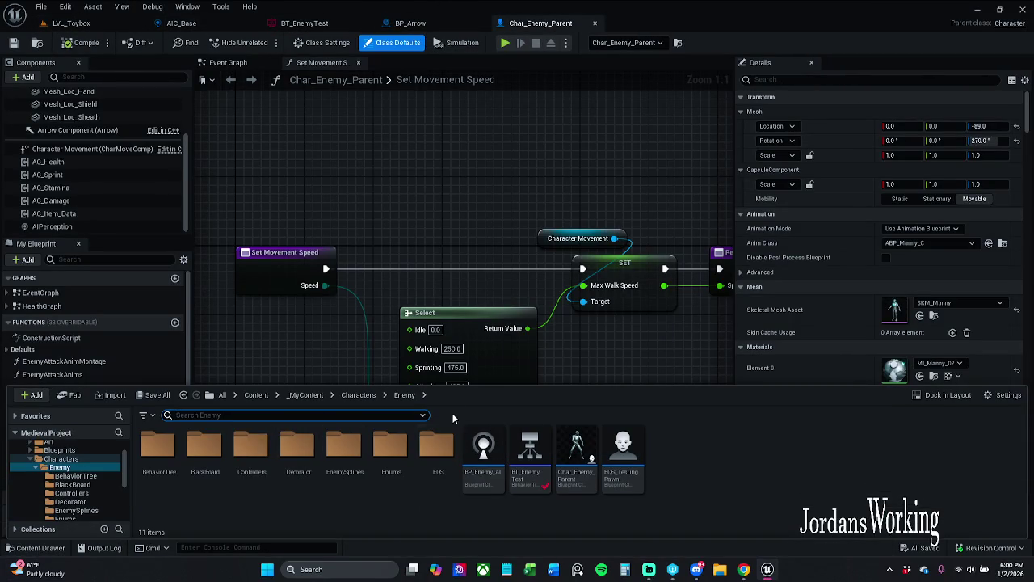
left_click(378, 395)
double_click(250, 447)
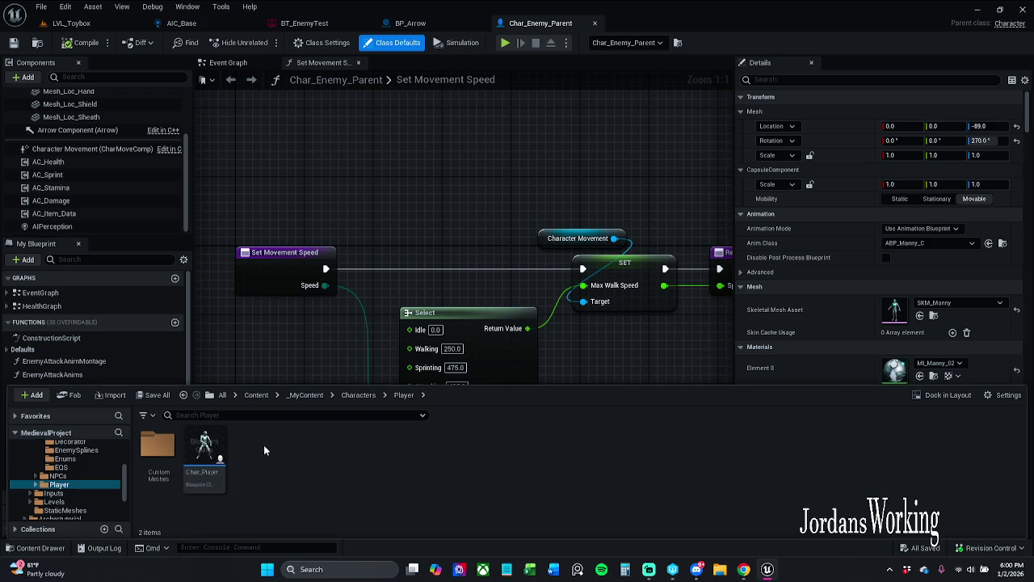
left_click(204, 467)
double_click(204, 467)
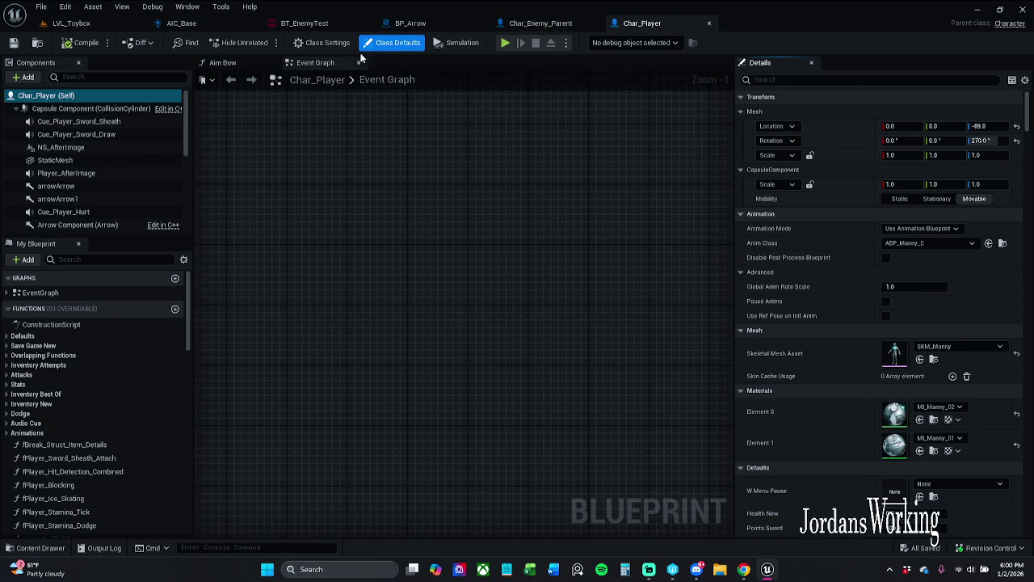
left_click(323, 42)
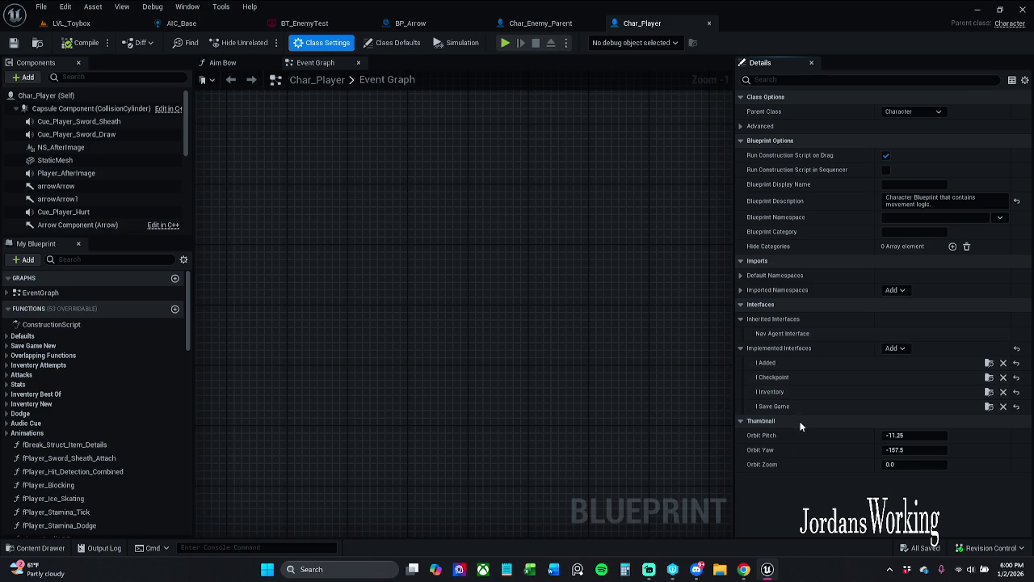
left_click(706, 27)
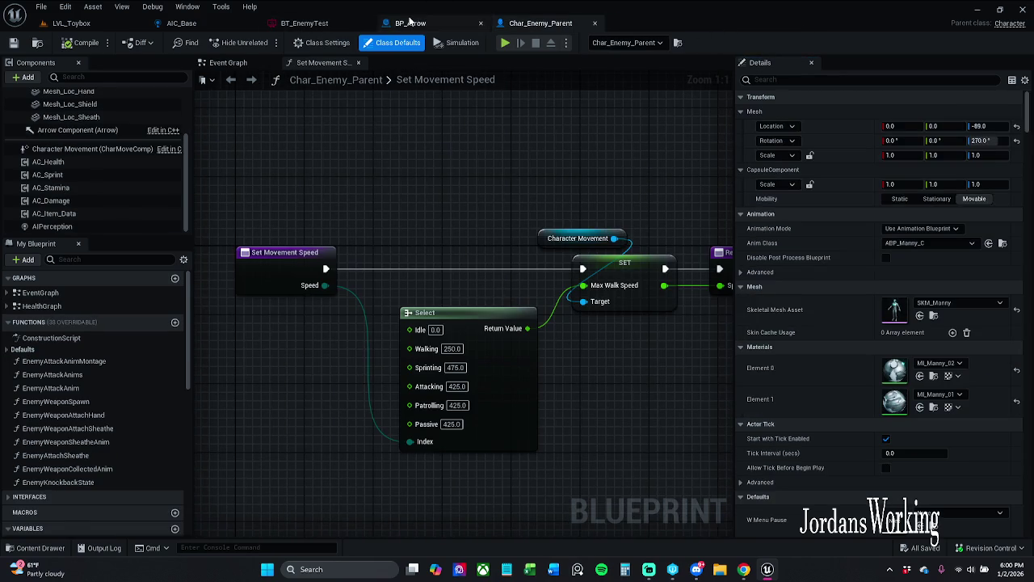
left_click(409, 22)
scroll(455, 194, "up", 3)
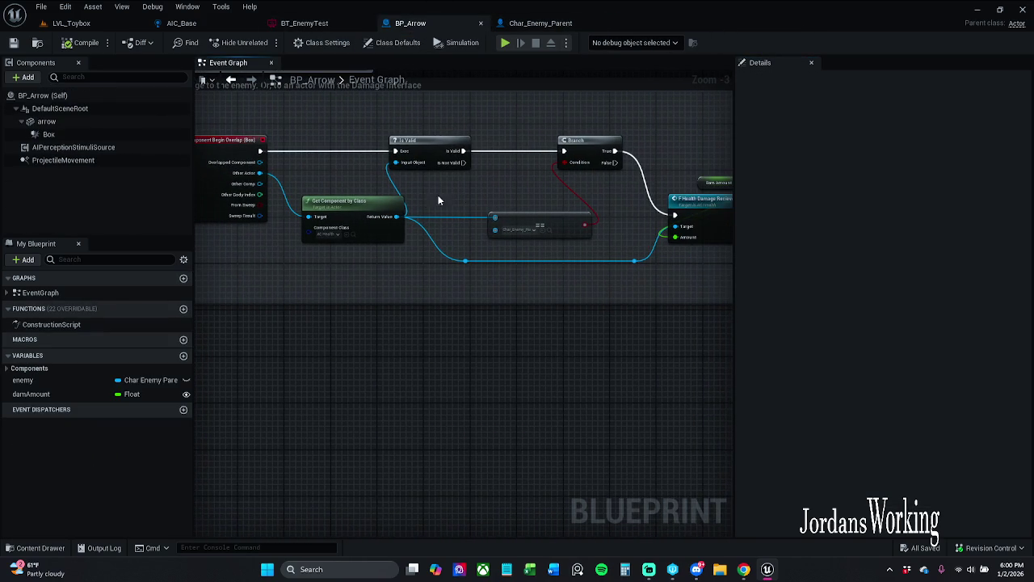
Replace Get Component by Class with a Does Implement Interface node on Other Actor, set to I_Damage.
left_click(339, 212)
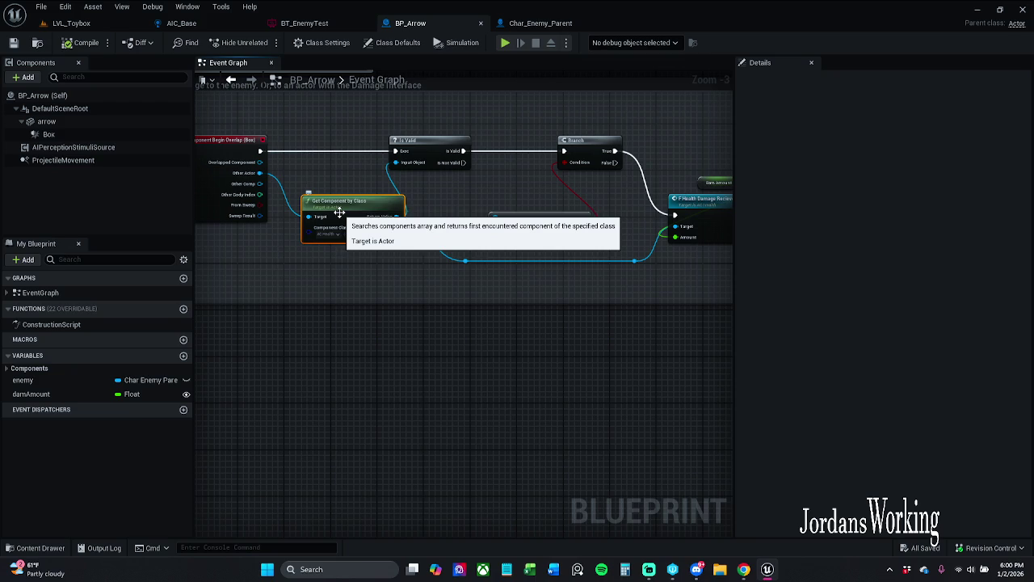
key("Delete")
left_click(551, 219)
left_click(423, 241)
scroll(464, 246, "up", 4)
left_click_drag(335, 209, 365, 243)
type("does i")
key("Return")
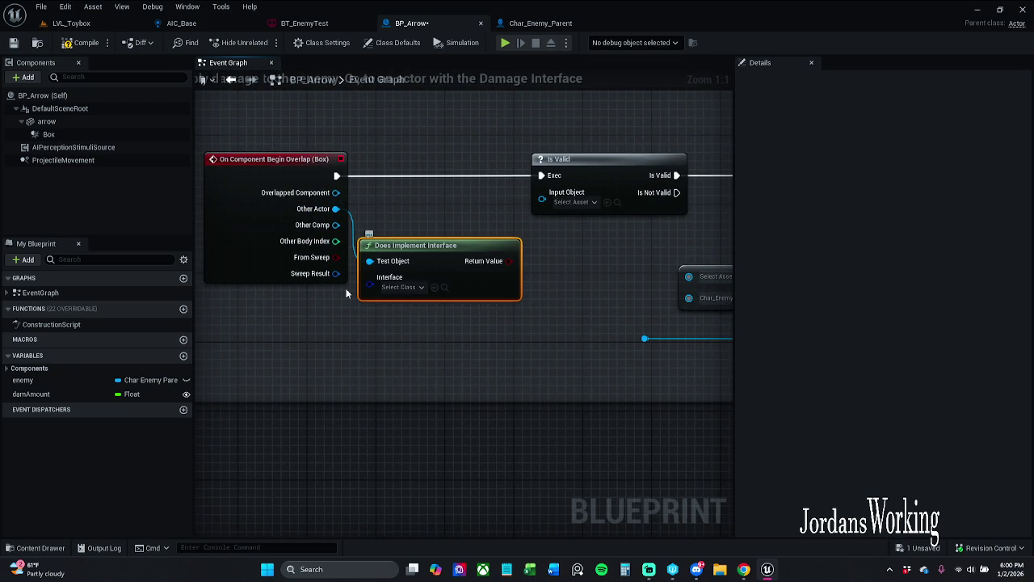
left_click_drag(473, 284, 499, 275)
left_click(428, 278)
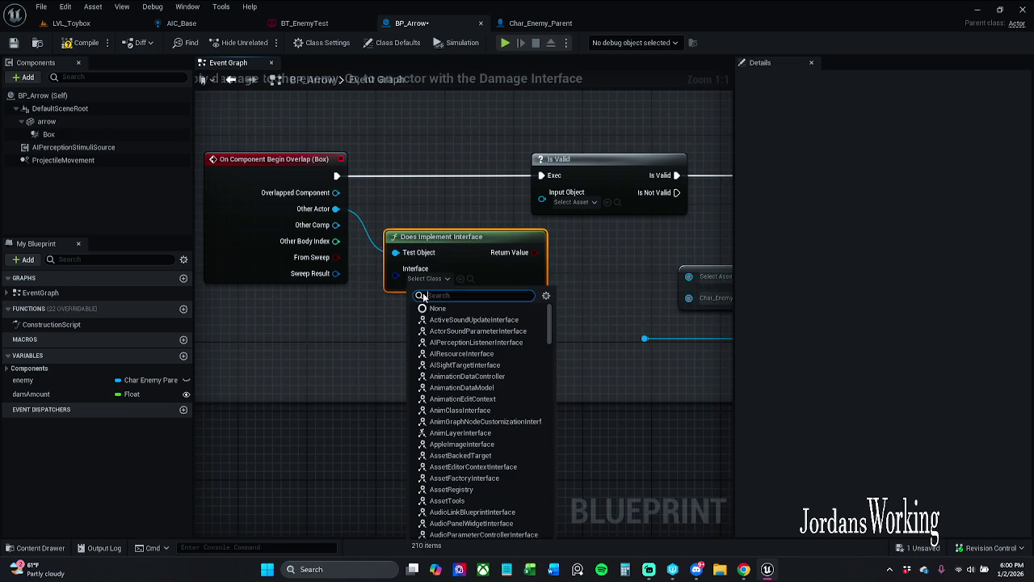
type("I_D")
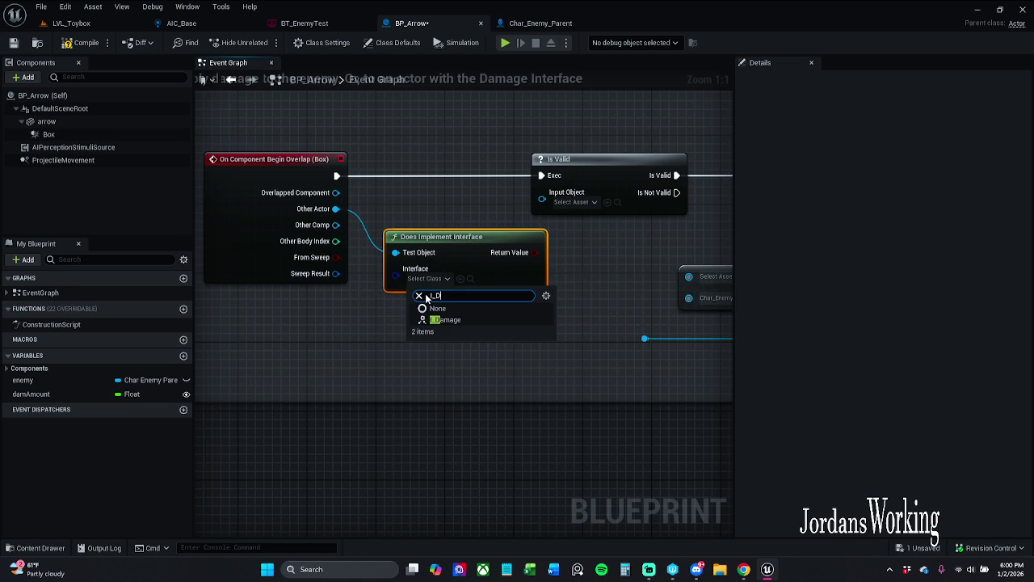
left_click(448, 320)
Delete Is Valid and ==, then wire the interface result and overlap execution into the Branch.
left_click_drag(431, 139, 545, 204)
key("Delete")
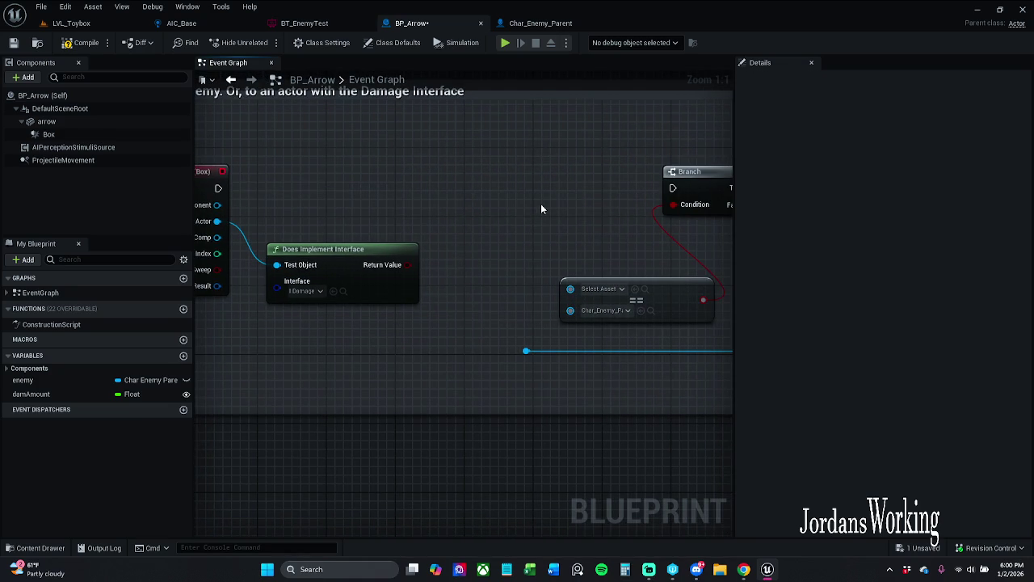
mouse_move(356, 276)
left_mouse_down()
mouse_move(662, 173)
mouse_move(620, 215)
left_mouse_up()
left_click(658, 322)
key("Delete")
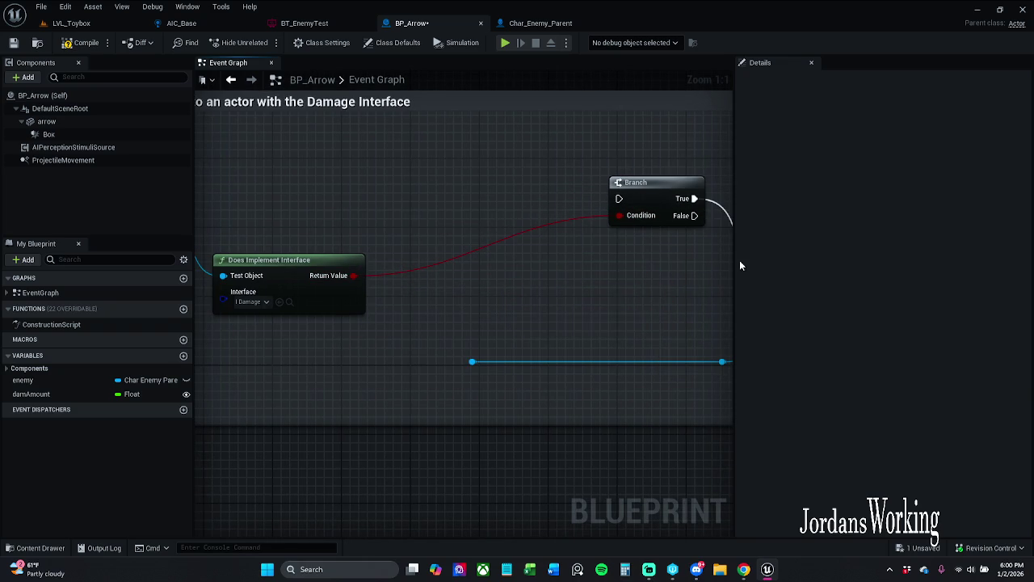
scroll(623, 272, "down", 4)
left_click_drag(523, 214, 699, 323)
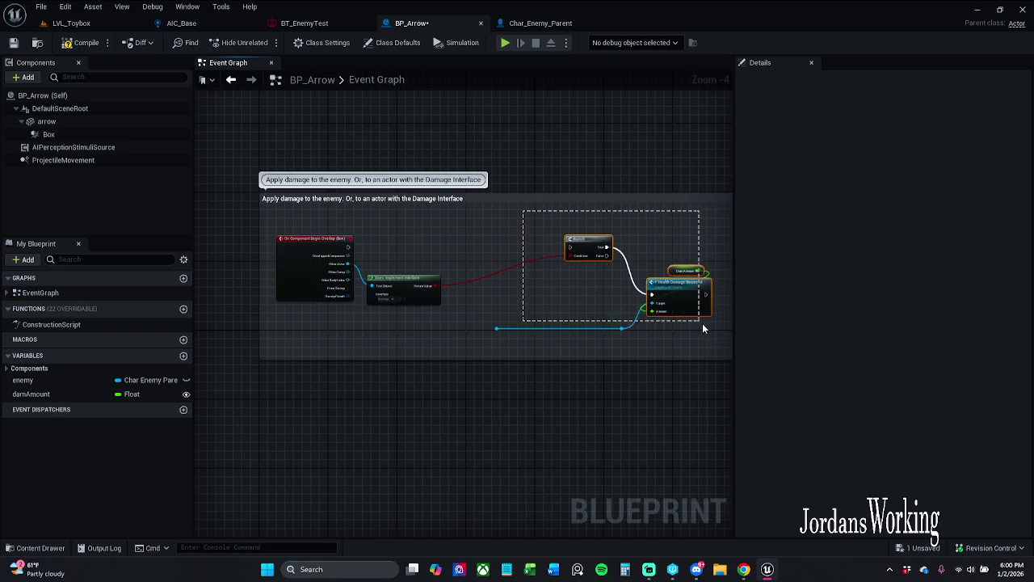
left_click_drag(585, 243, 242, 250)
left_click(470, 243)
scroll(470, 243, "up", 4)
left_click_drag(361, 317, 361, 293)
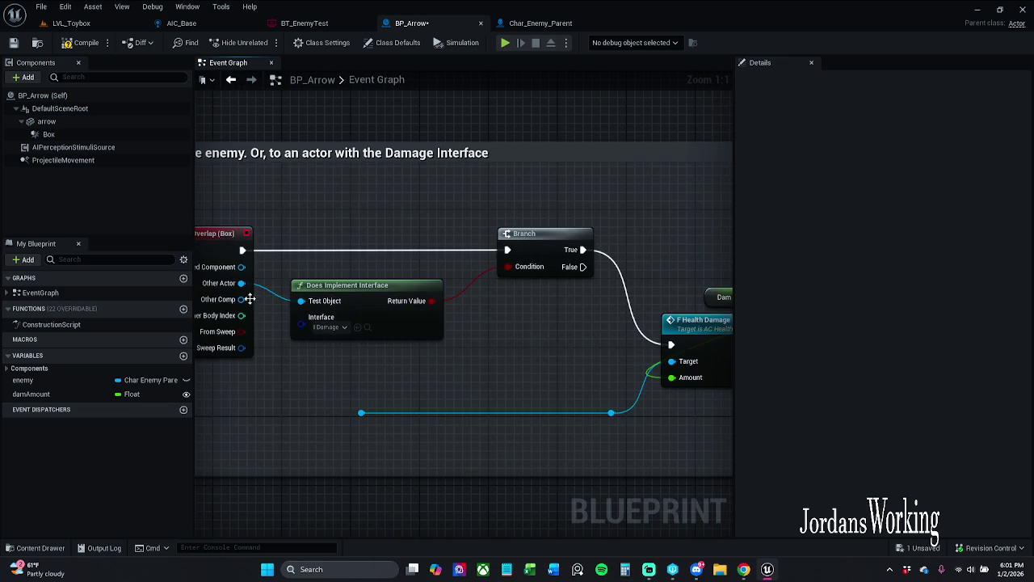
From Other Actor, add a Get Component by Class node set to AC_Health and wire it into the damage Target.
left_click_drag(240, 282, 229, 402)
type("get")
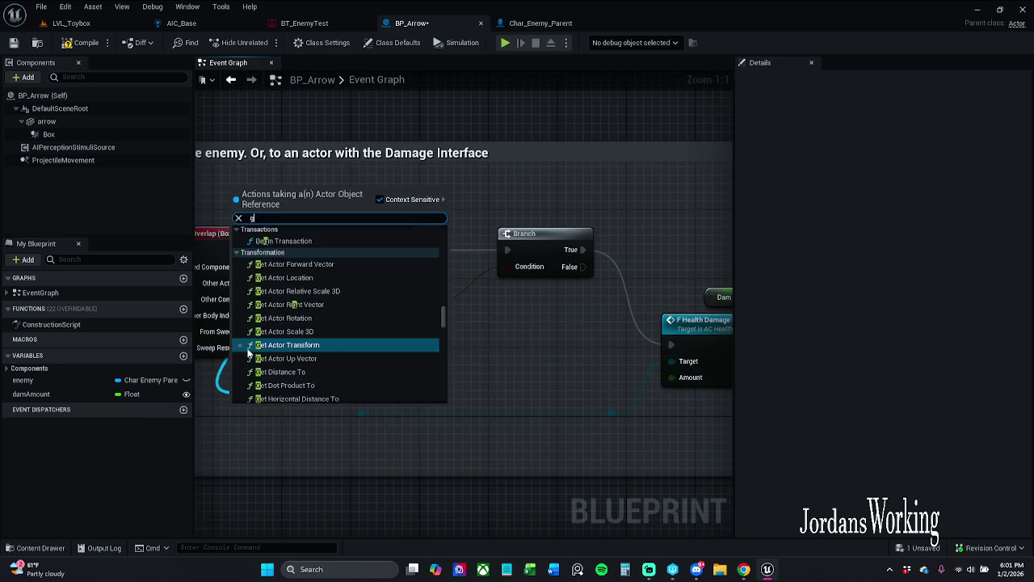
scroll(248, 353, "down", 1)
type(" compone")
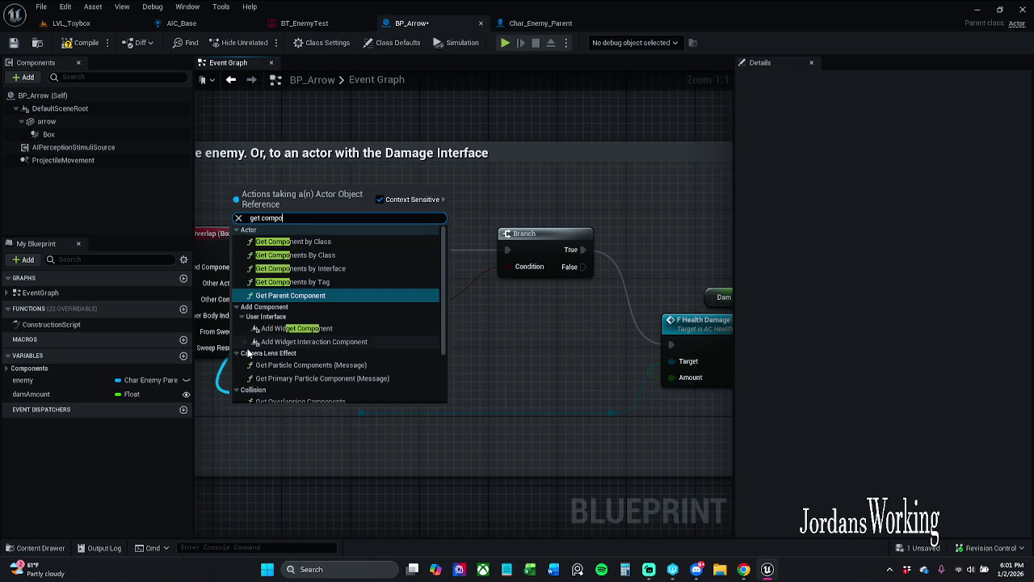
left_click(291, 242)
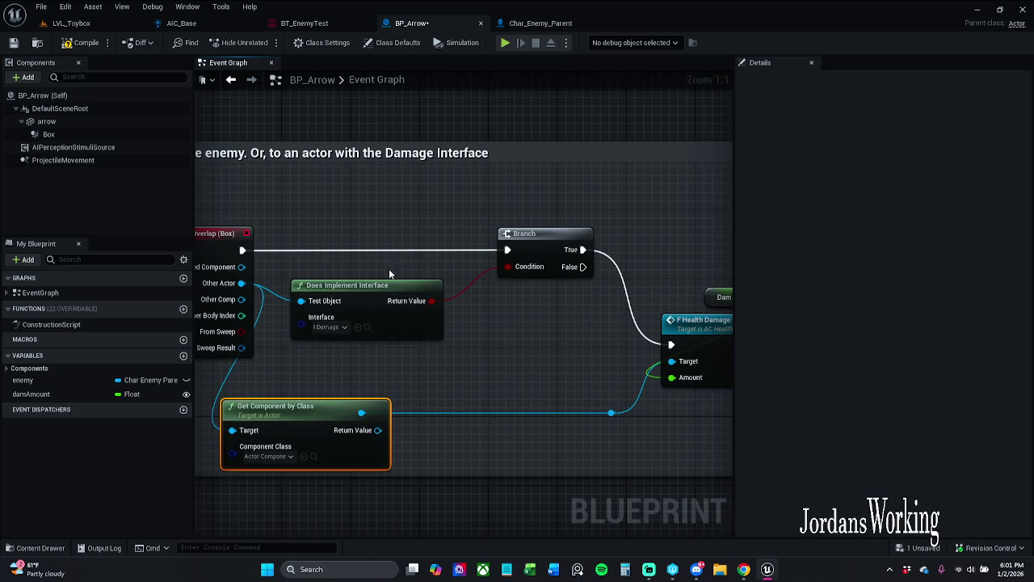
mouse_move(357, 473)
left_mouse_down()
mouse_move(480, 381)
mouse_move(484, 444)
left_mouse_up()
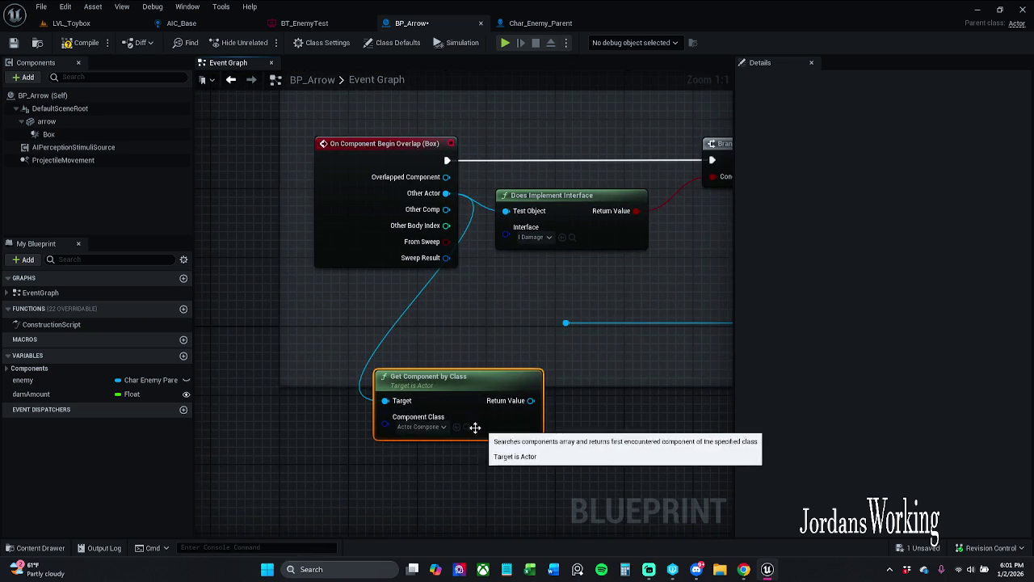
left_click(435, 429)
type("ac")
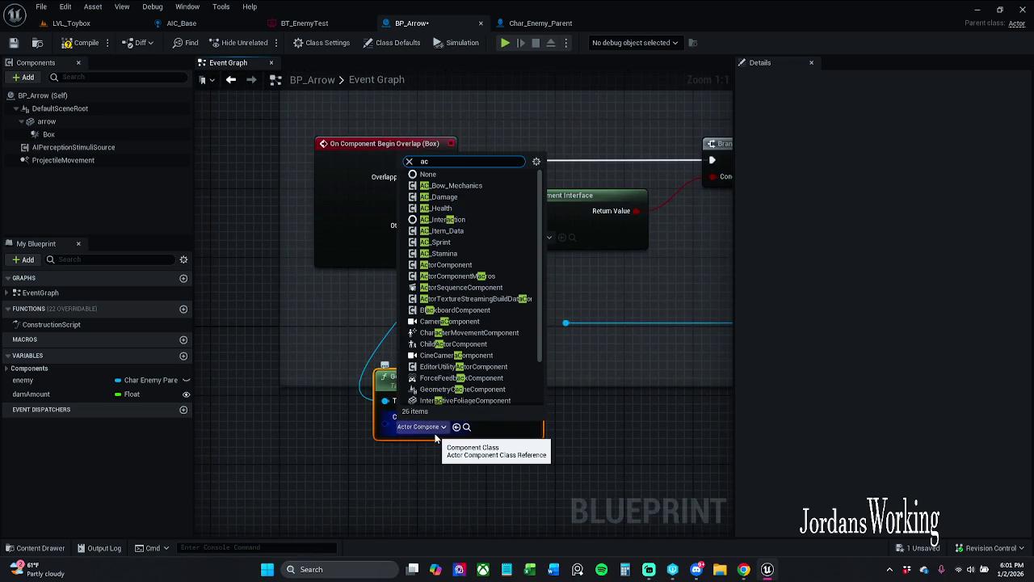
left_click(437, 207)
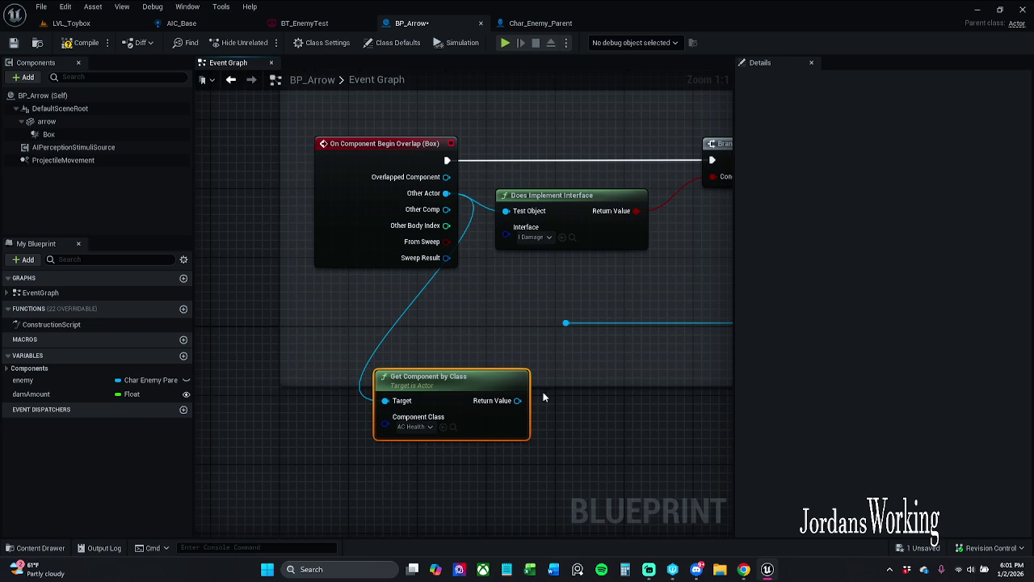
mouse_move(518, 400)
left_mouse_down()
mouse_move(570, 325)
mouse_move(318, 358)
left_mouse_up()
Select the damAmount variable and confirm its default value is 100.0.
mouse_move(386, 362)
left_mouse_down()
mouse_move(563, 323)
mouse_move(550, 315)
left_mouse_up()
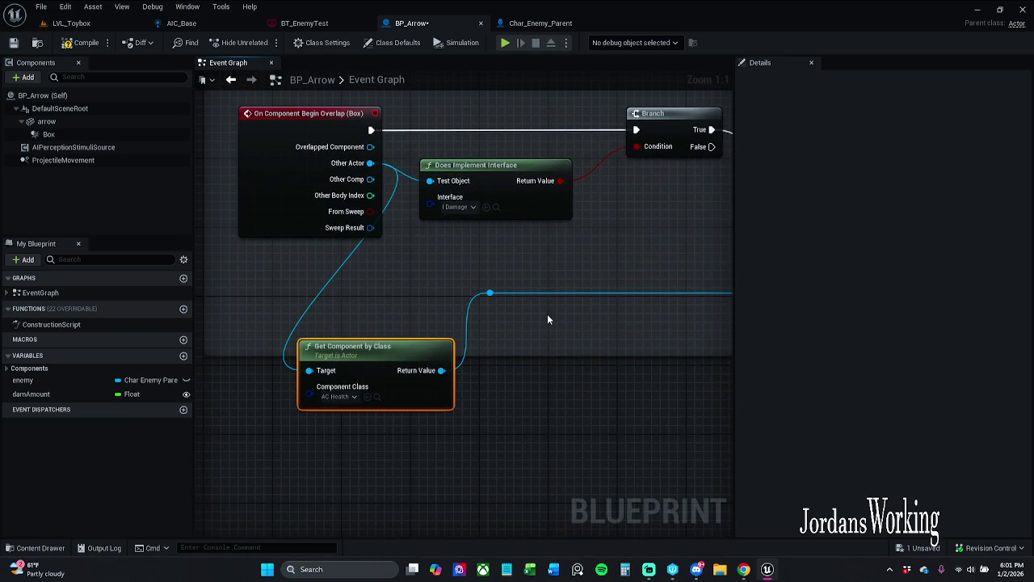
left_click_drag(542, 230, 437, 268)
scroll(452, 272, "down", 1)
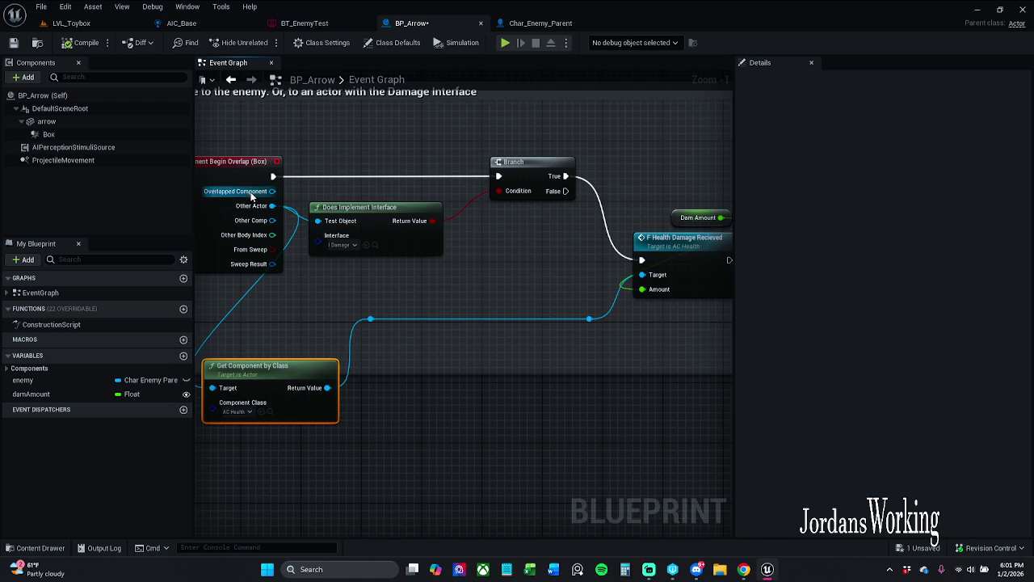
mouse_move(224, 145)
left_mouse_down()
mouse_move(308, 141)
mouse_move(436, 198)
mouse_move(452, 143)
mouse_move(380, 156)
mouse_move(323, 191)
mouse_move(378, 231)
mouse_move(377, 253)
mouse_move(359, 252)
mouse_move(442, 242)
left_mouse_up()
left_click(353, 253)
left_click(522, 261)
left_click_drag(599, 176, 651, 208)
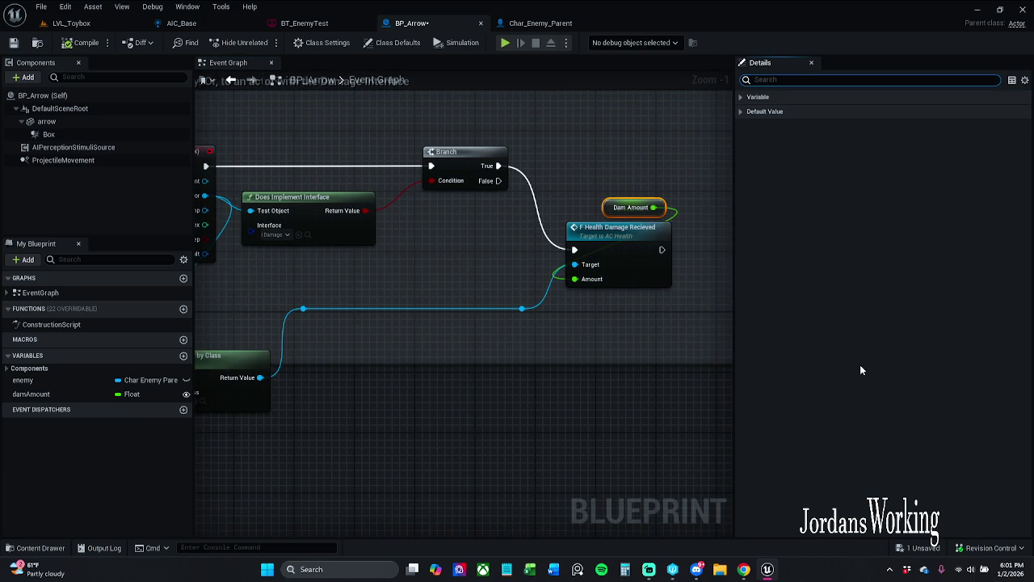
left_click(740, 315)
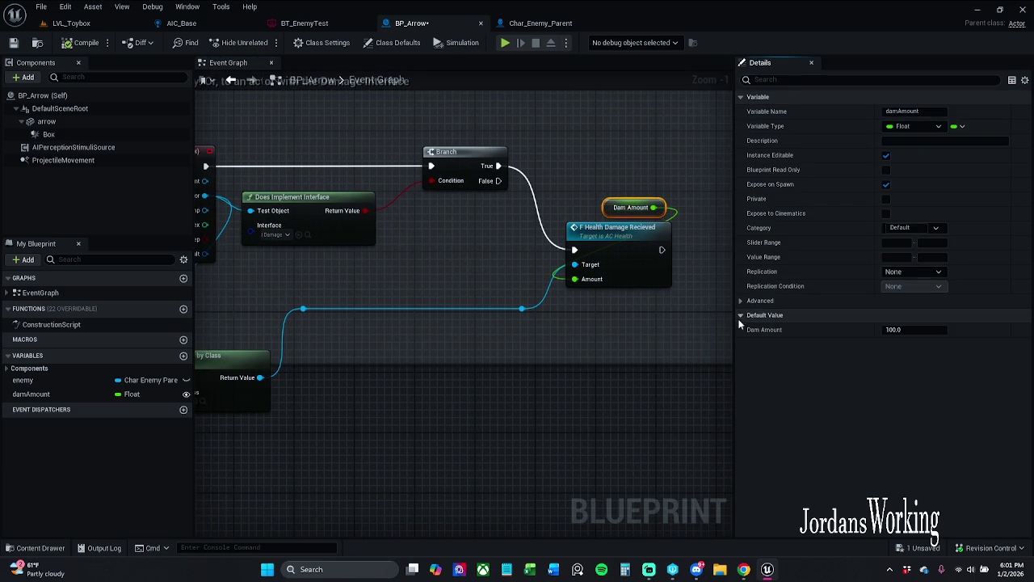
Look over the overlap event, Get Component by Class and Health Damage Received nodes.
mouse_move(510, 345)
left_mouse_down()
mouse_move(637, 317)
mouse_move(628, 300)
left_mouse_up()
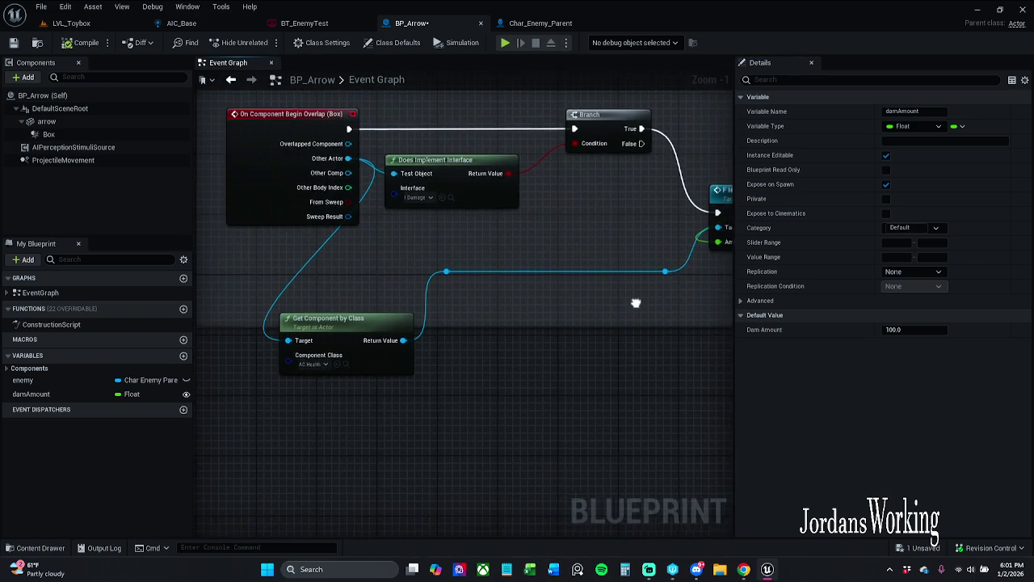
left_click(292, 344)
left_click(429, 367)
left_click_drag(546, 364, 411, 346)
Play LVL_Toybox, fire a few arrows at the enemies, then stop the session.
left_click(77, 23)
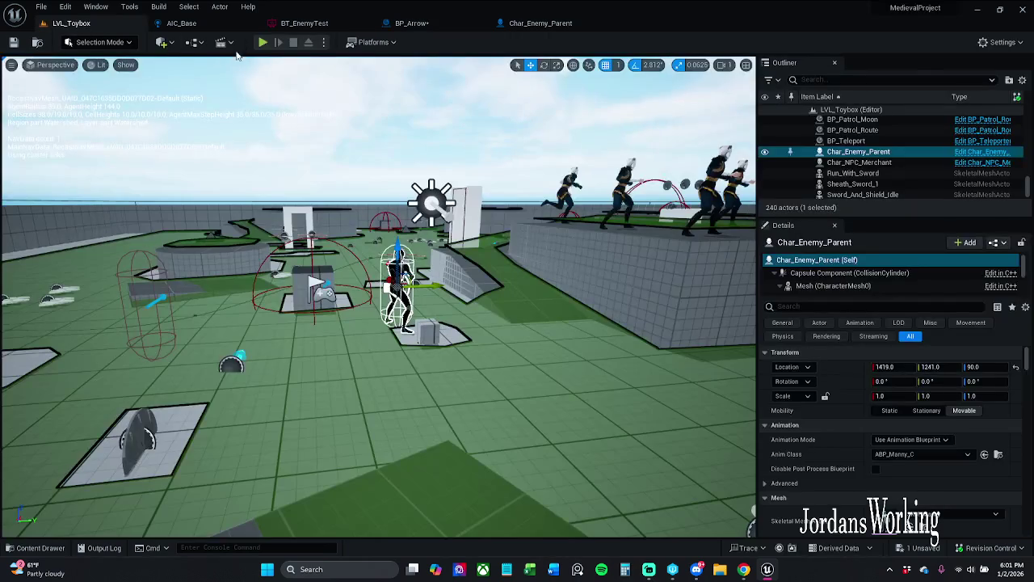
left_click(263, 42)
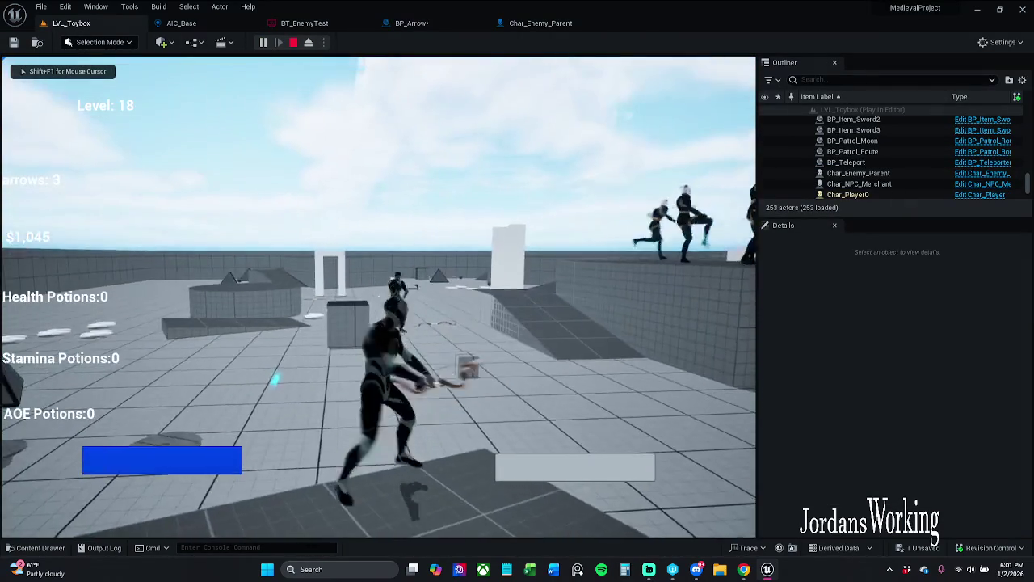
left_click(378, 296)
left_click(378, 296)
key("w")
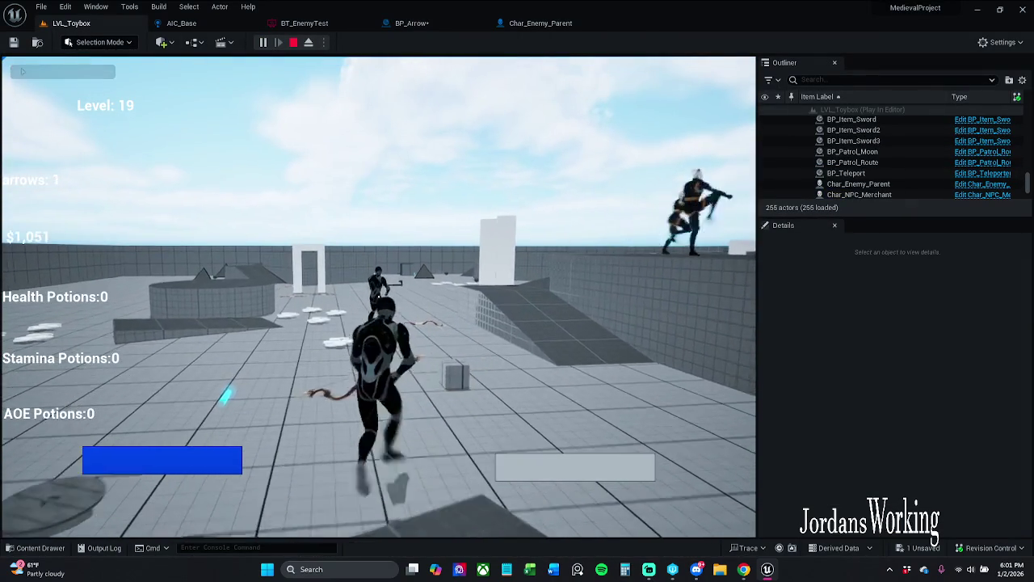
left_click(378, 297)
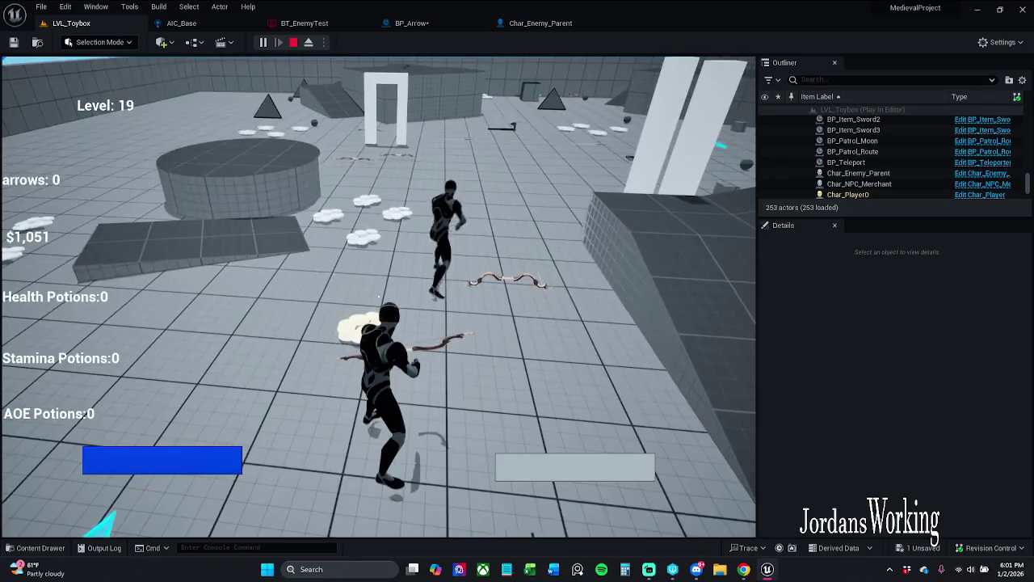
key("Escape")
In Char_Enemy_Parent's Event Graph, look over the Knockback functionality and other comment boxes.
left_click(546, 25)
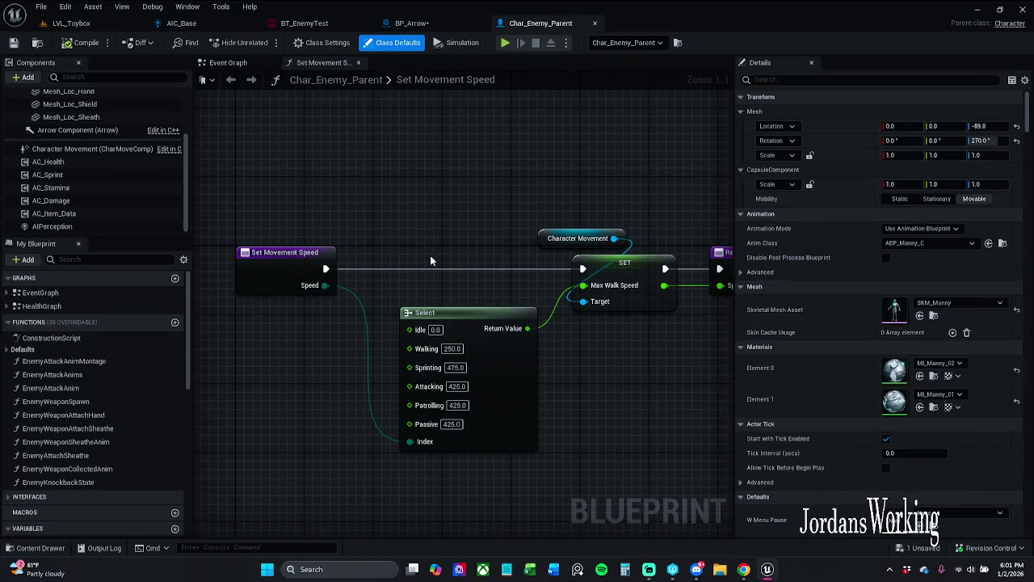
left_click(242, 63)
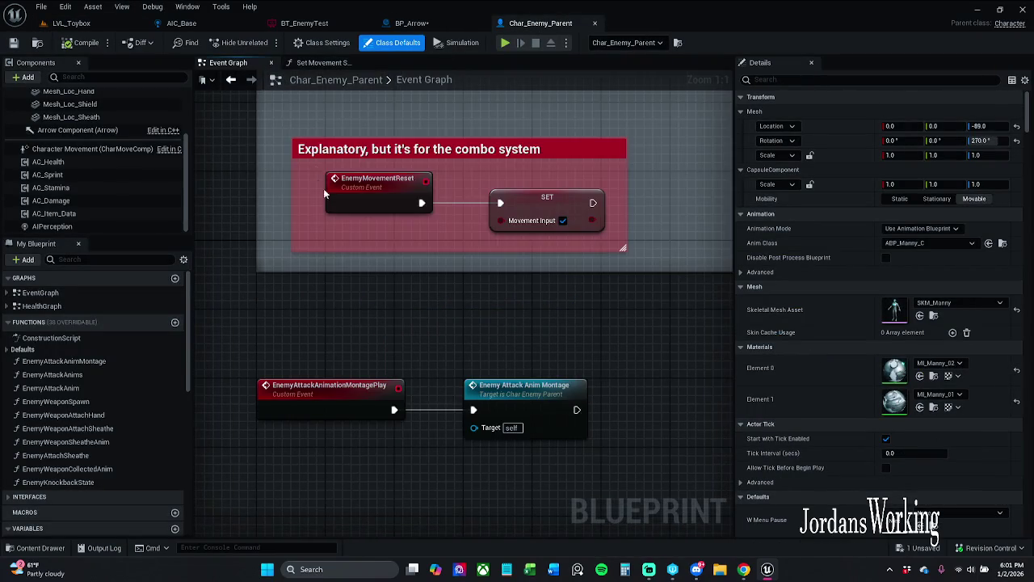
scroll(318, 179, "down", 12)
left_click_drag(404, 394, 489, 143)
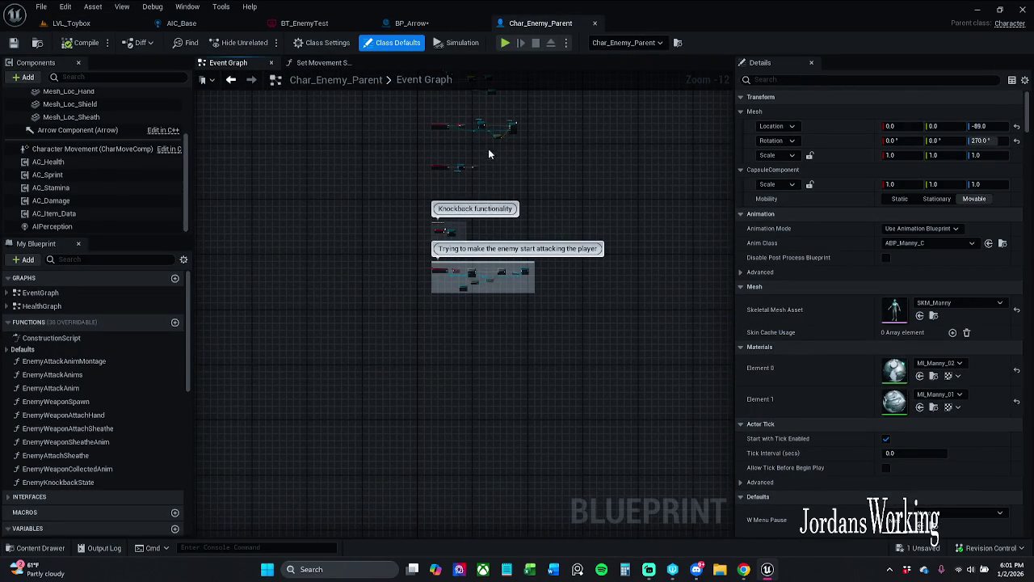
scroll(455, 223, "up", 10)
mouse_move(438, 233)
left_mouse_down()
mouse_move(474, 166)
mouse_move(474, 119)
mouse_move(431, 223)
mouse_move(442, 286)
left_mouse_up()
scroll(473, 121, "down", 4)
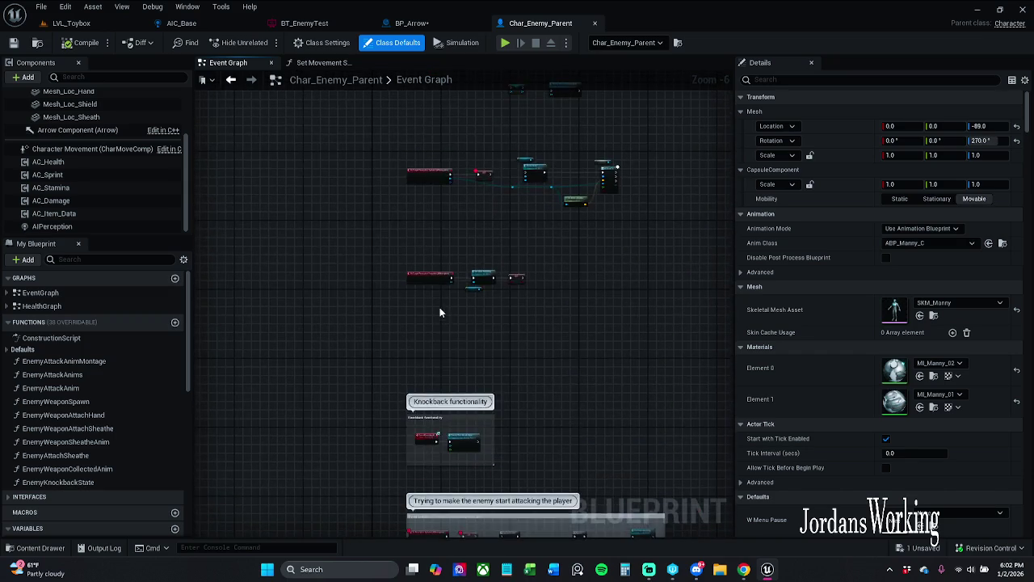
scroll(442, 286, "up", 3)
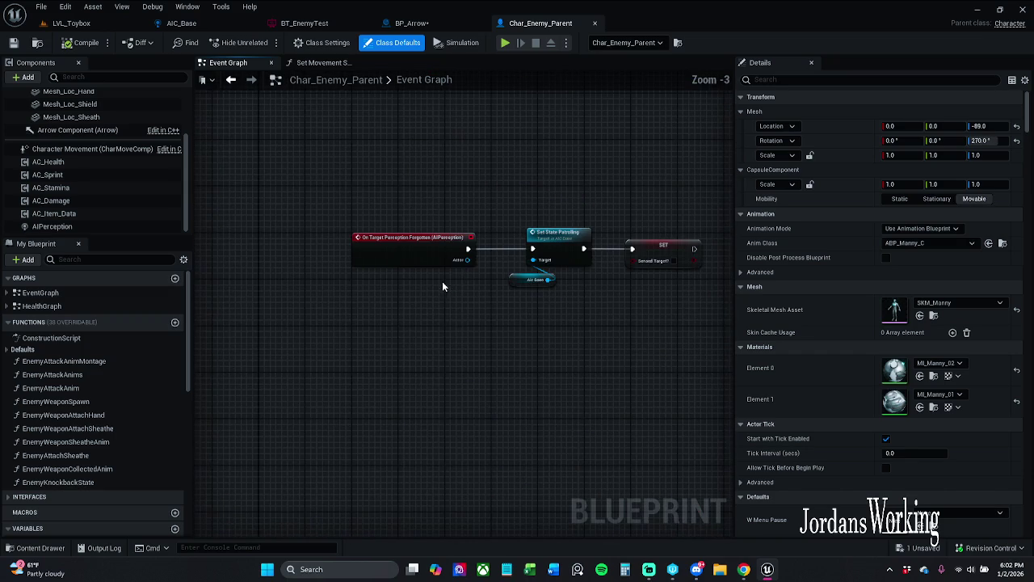
Find references to AC_Health and jump to its use in the Player Character Reinitialized function.
right_click(65, 165)
left_click(103, 173)
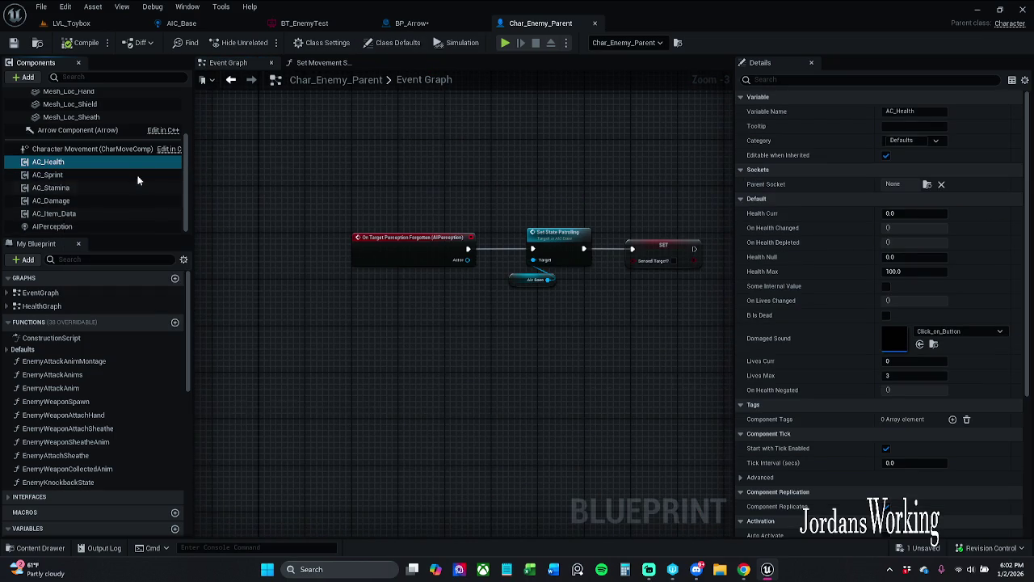
left_click(294, 482)
double_click(294, 481)
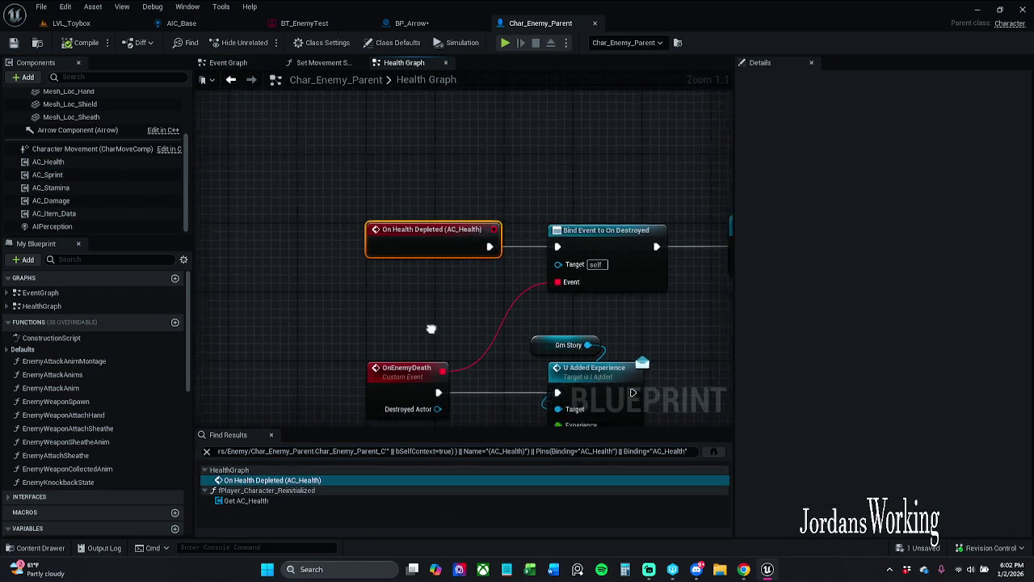
scroll(362, 268, "down", 3)
scroll(360, 280, "up", 3)
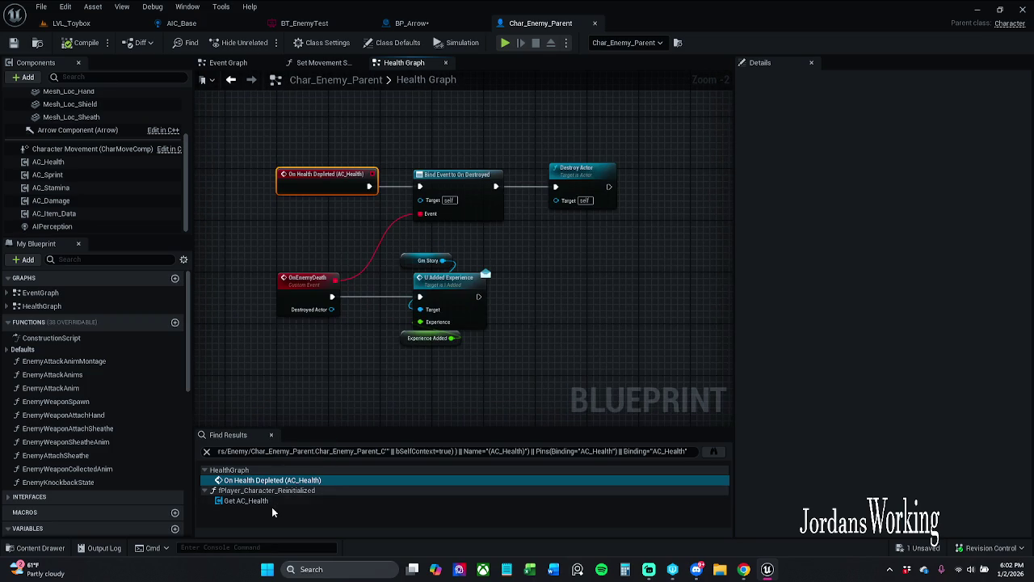
double_click(271, 502)
left_click(270, 434)
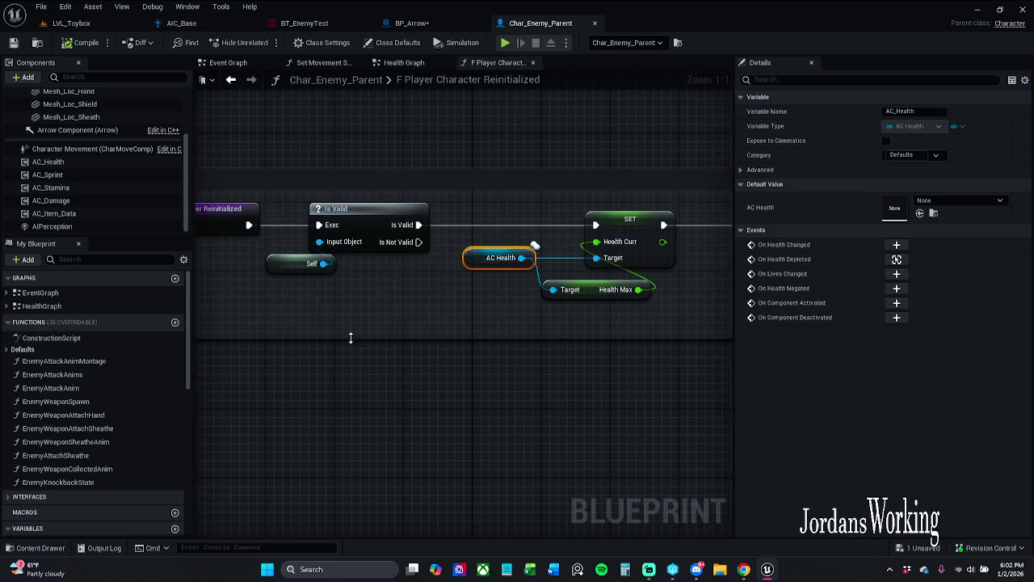
scroll(425, 336, "down", 2)
left_click_drag(478, 324, 405, 310)
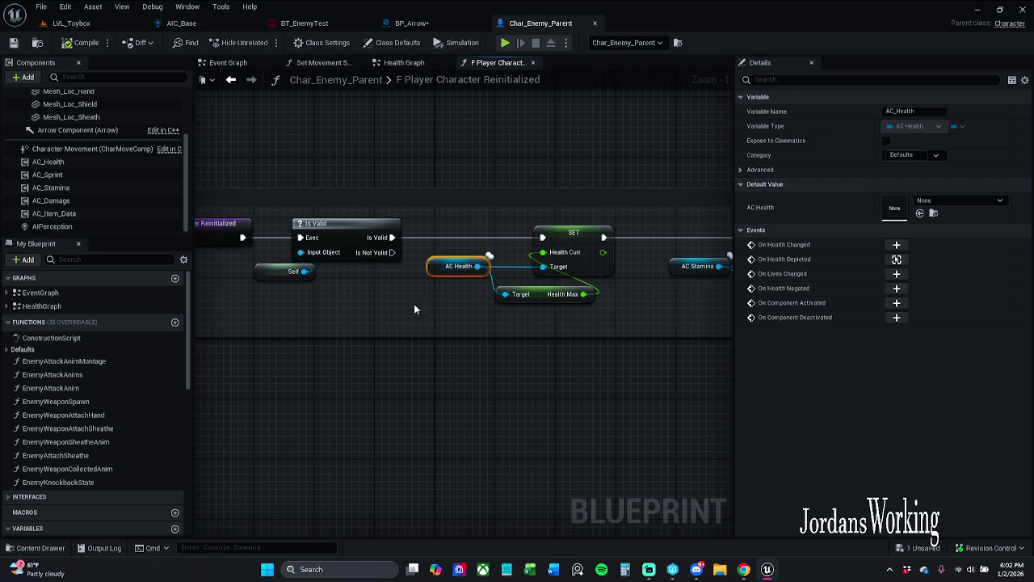
left_click(590, 299)
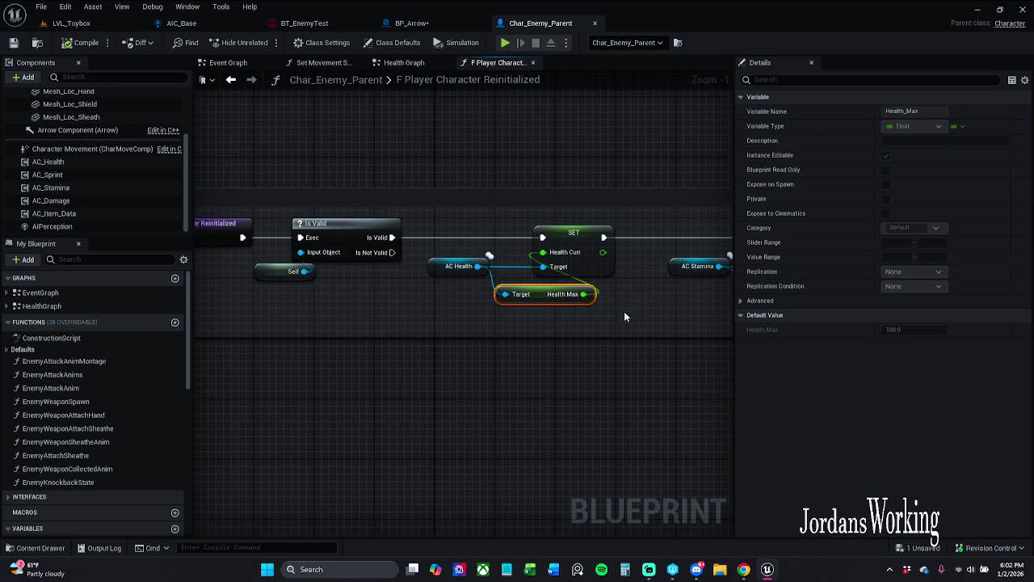
left_click_drag(624, 312, 574, 309)
left_click(521, 235)
left_click(590, 307)
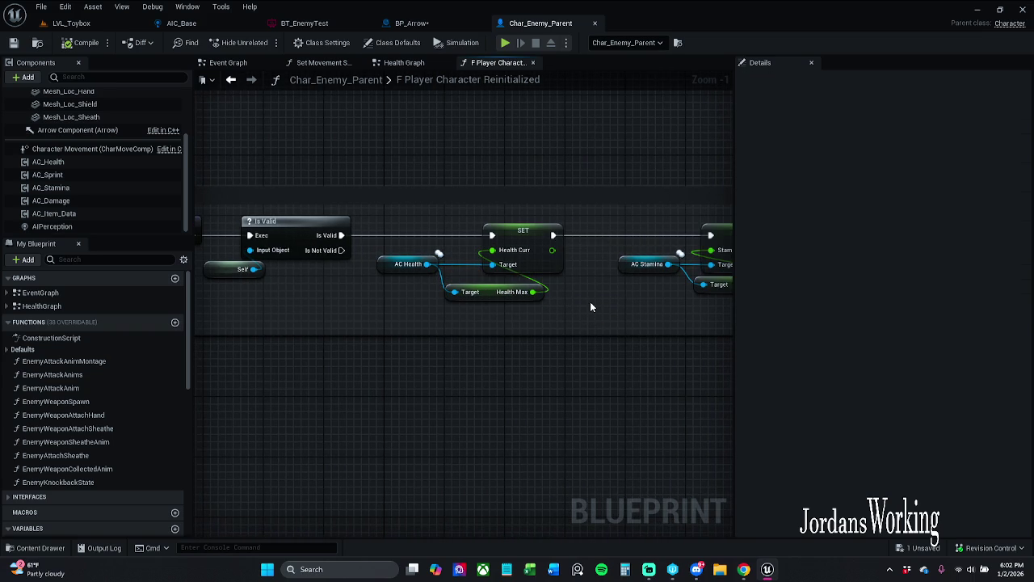
left_click_drag(585, 304, 635, 301)
mouse_move(462, 305)
left_mouse_down()
mouse_move(532, 269)
mouse_move(616, 289)
mouse_move(476, 293)
mouse_move(657, 296)
left_mouse_up()
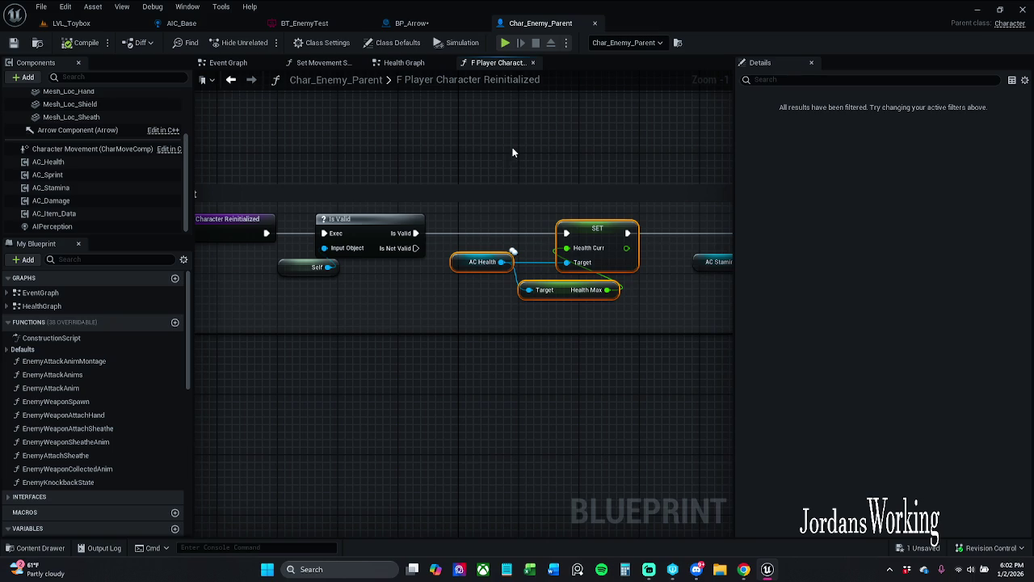
left_click(11, 351)
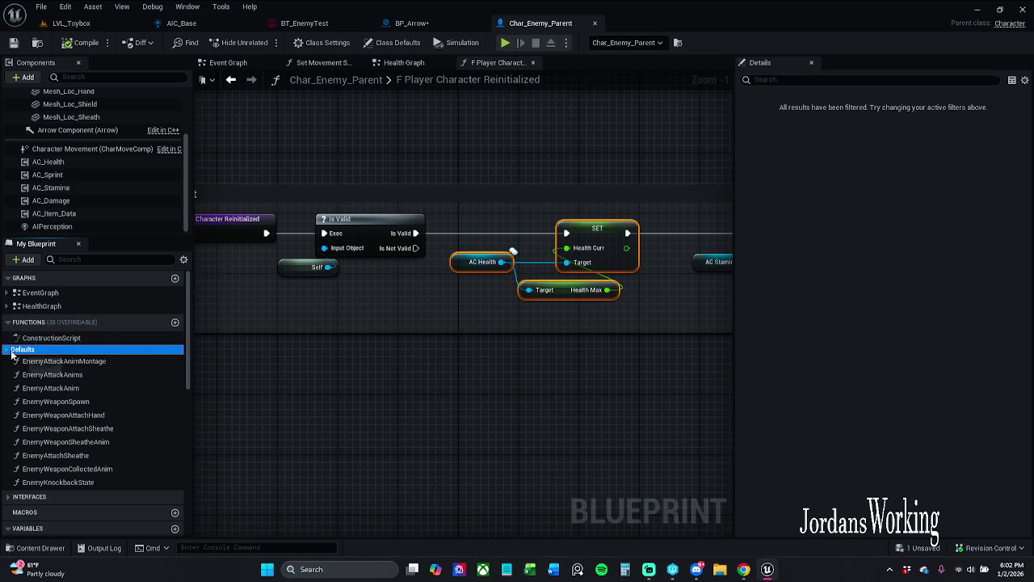
left_click(6, 350)
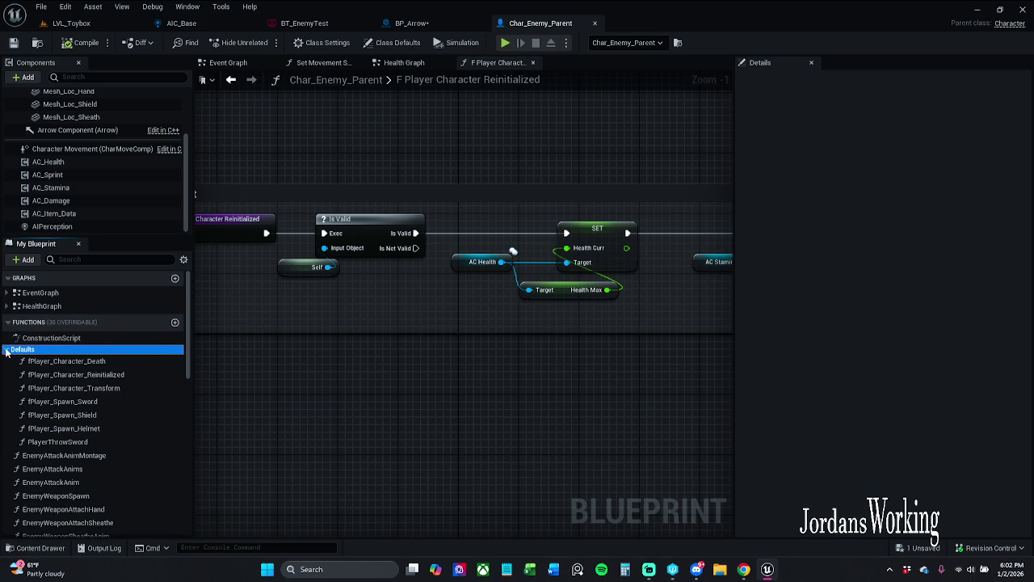
left_click(6, 351)
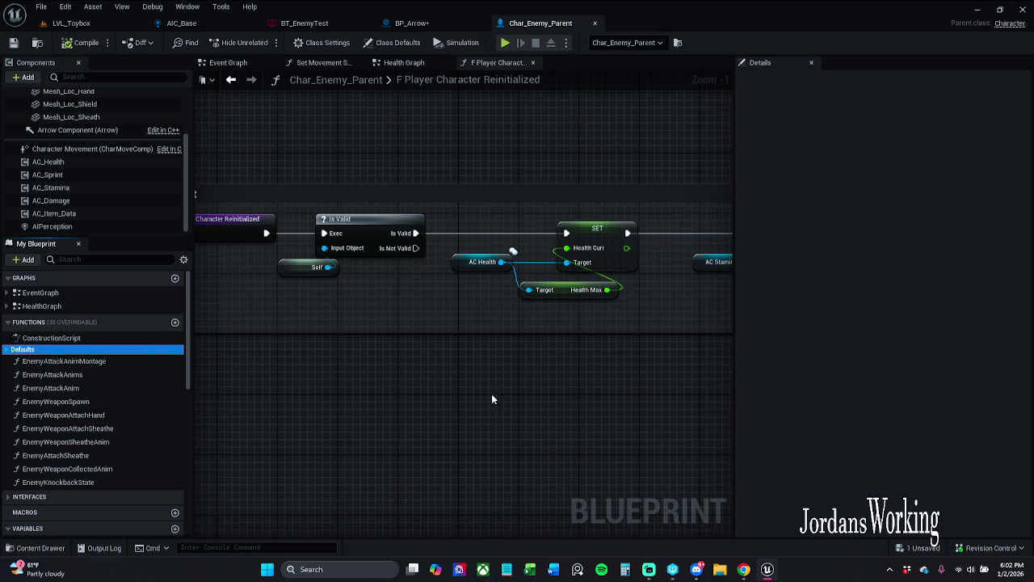
left_click_drag(513, 365, 244, 365)
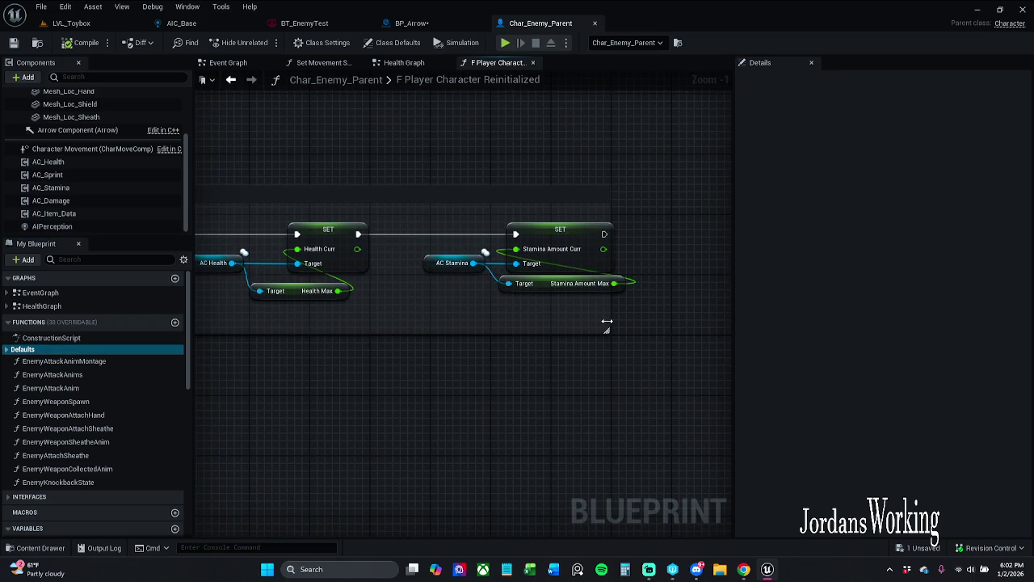
mouse_move(436, 168)
left_mouse_down()
mouse_move(549, 166)
mouse_move(489, 156)
mouse_move(731, 155)
left_mouse_up()
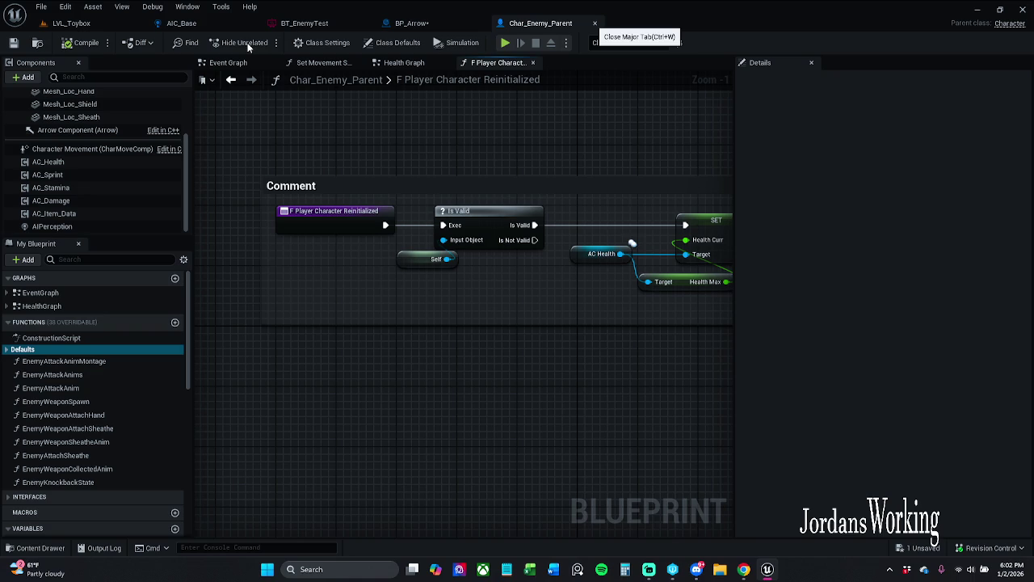
Close Char_Enemy_Parent with Ctrl+W, zoom out, and save BP_Arrow.
key("ctrl+w")
scroll(460, 168, "down", 2)
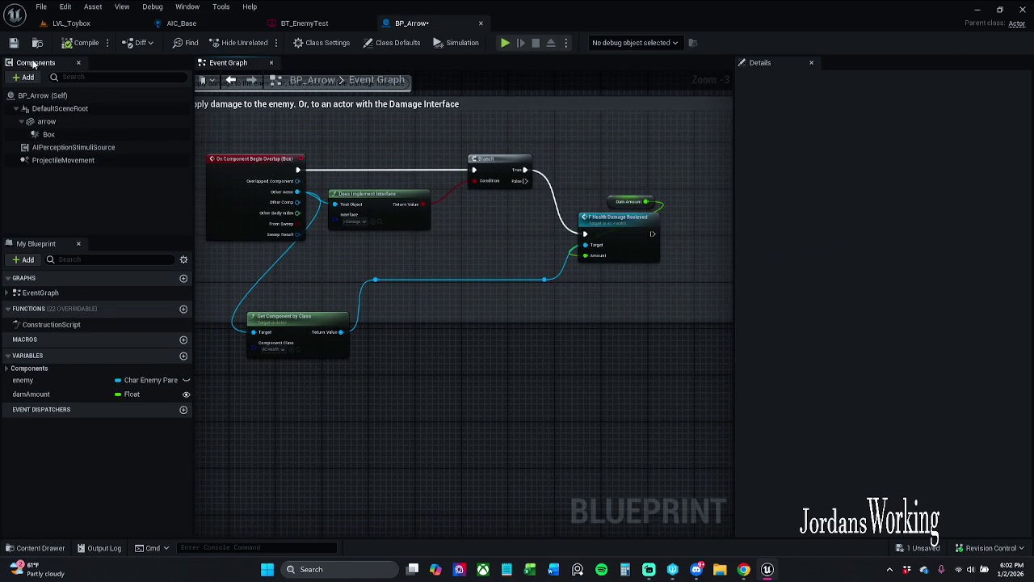
left_click(14, 42)
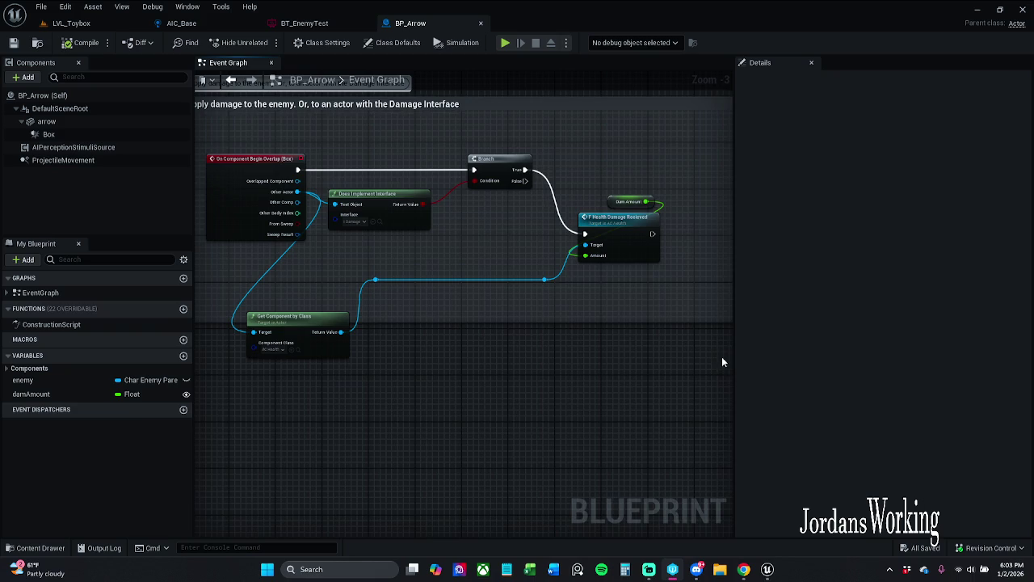
scroll(429, 320, "down", 4)
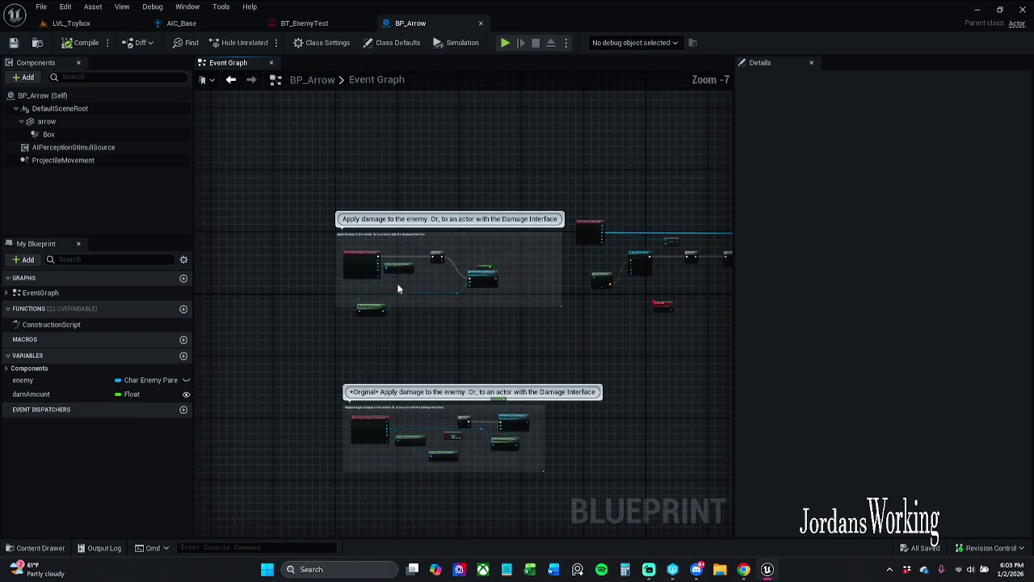
Pan BP_Arrow's graph so both damage comment boxes are in view.
mouse_move(474, 323)
left_mouse_down()
mouse_move(414, 286)
mouse_move(479, 265)
left_mouse_up()
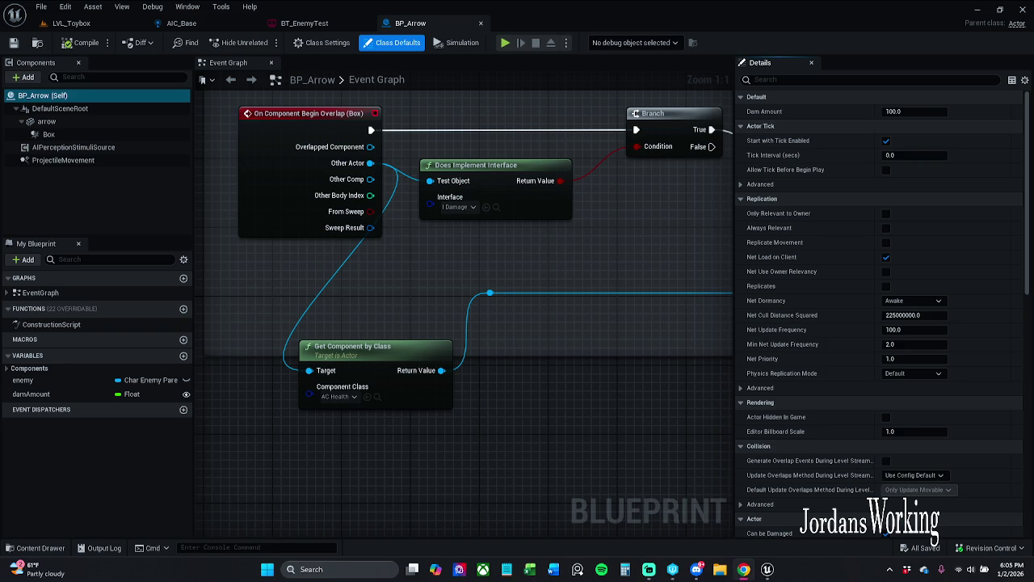
From the Revision Control status bar menu, choose Check In Changes.
left_click_drag(442, 286, 393, 305)
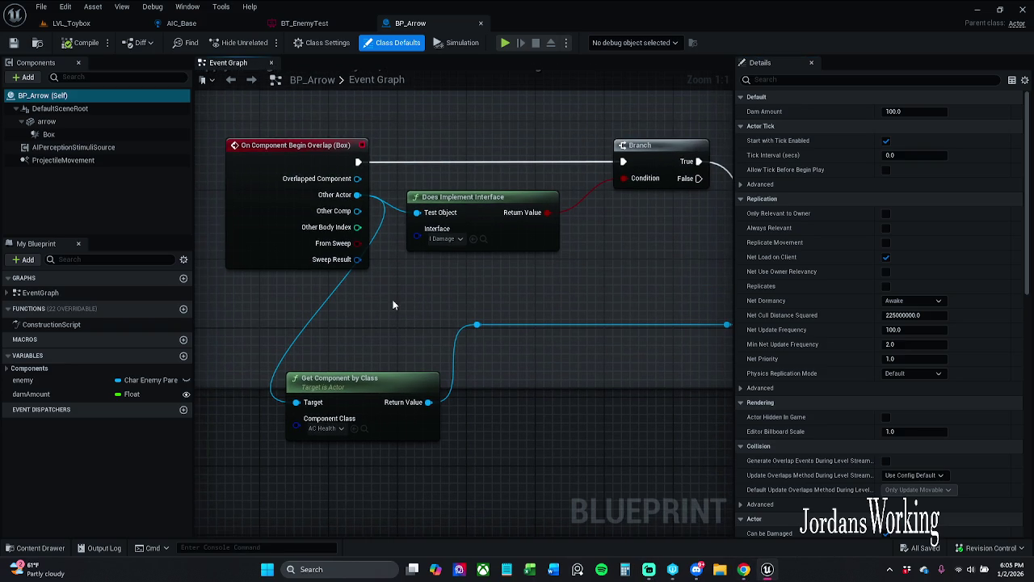
left_click(988, 548)
left_click(986, 499)
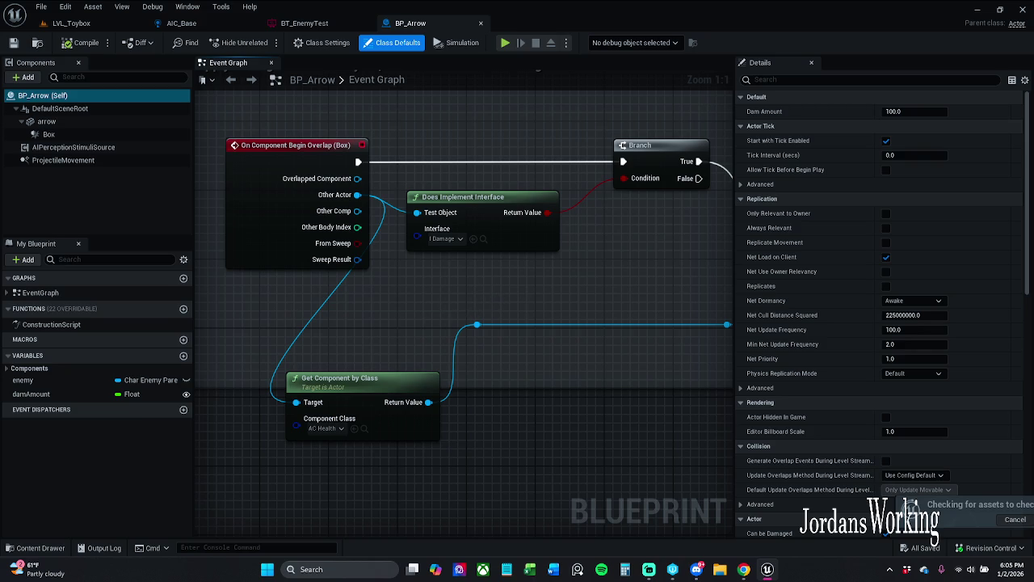
Enter 'reverting.' as the changelist description and submit the files.
left_click(460, 222)
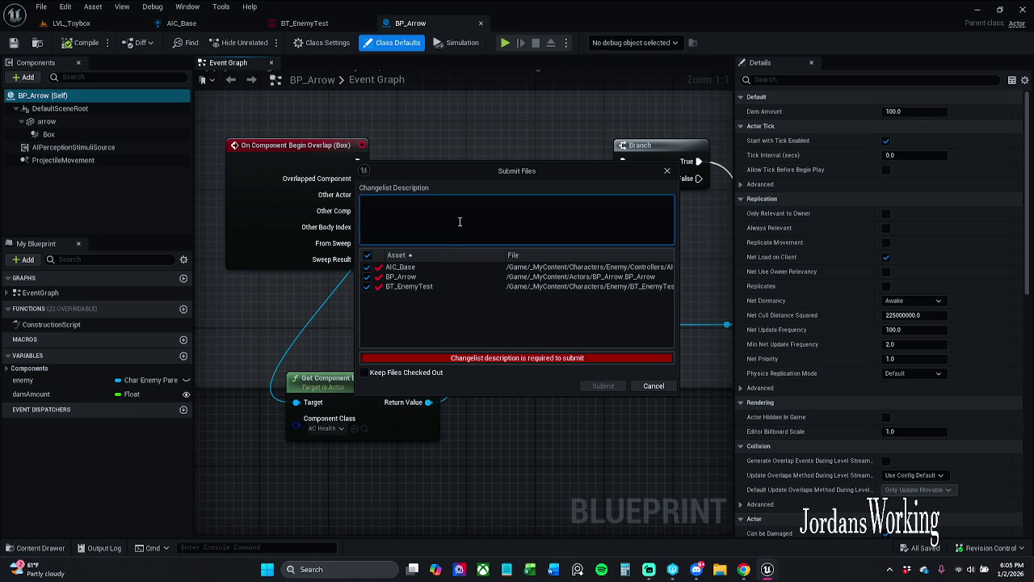
type("revert")
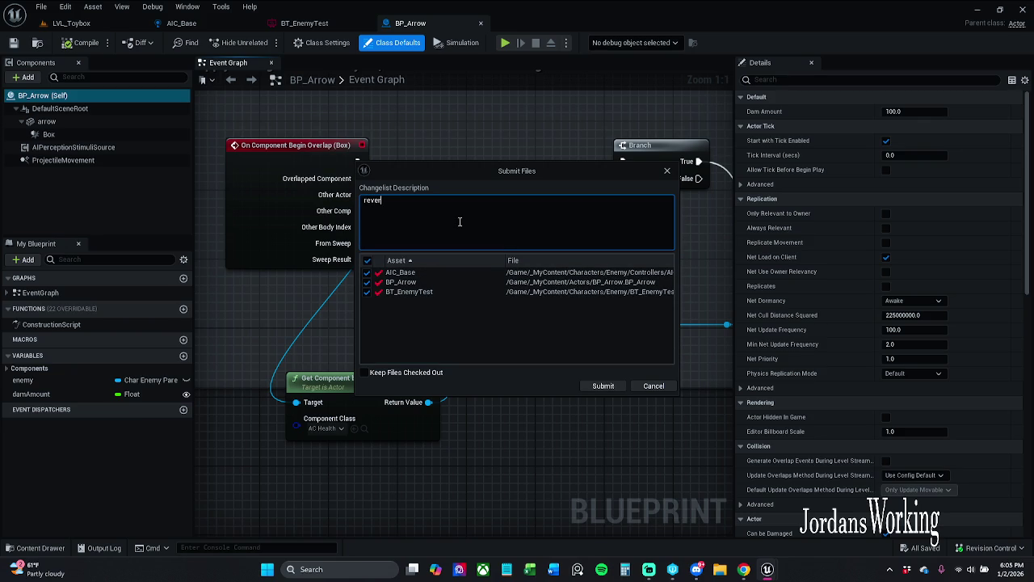
type("ing")
type(".")
left_click(604, 386)
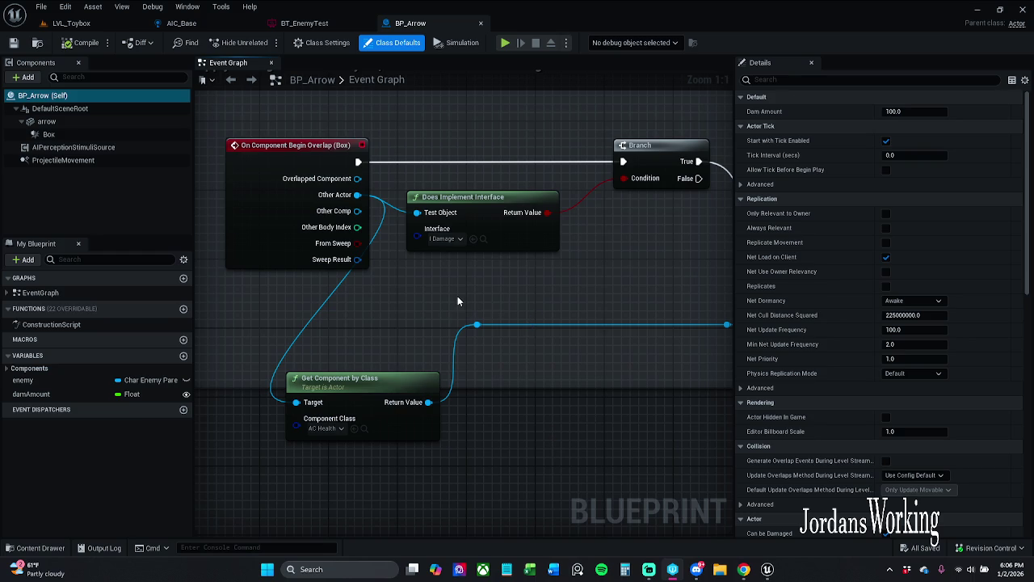
End the UnrealEditor process in Task Manager, then close Task Manager.
key("ctrl+shift+Escape")
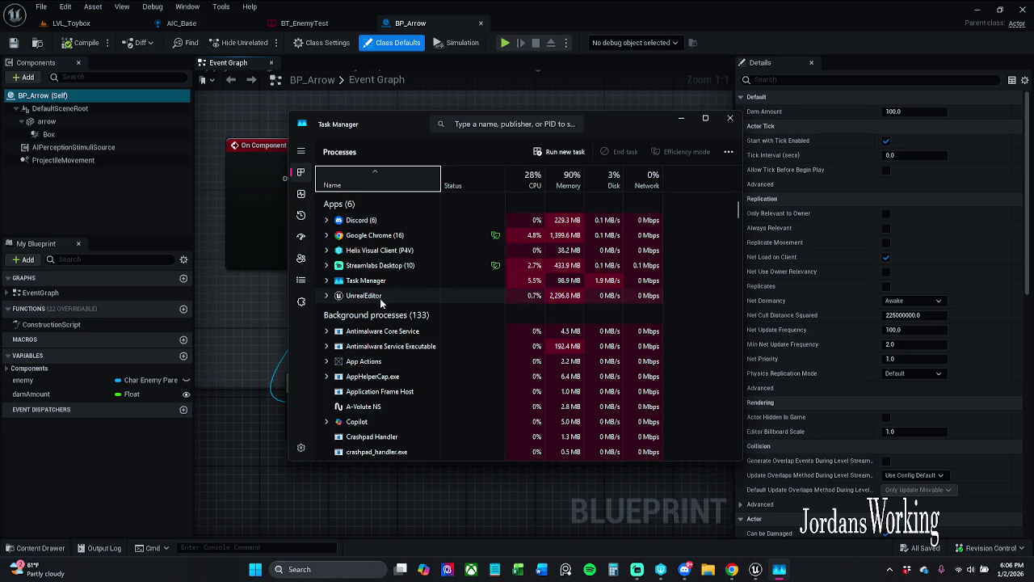
right_click(397, 296)
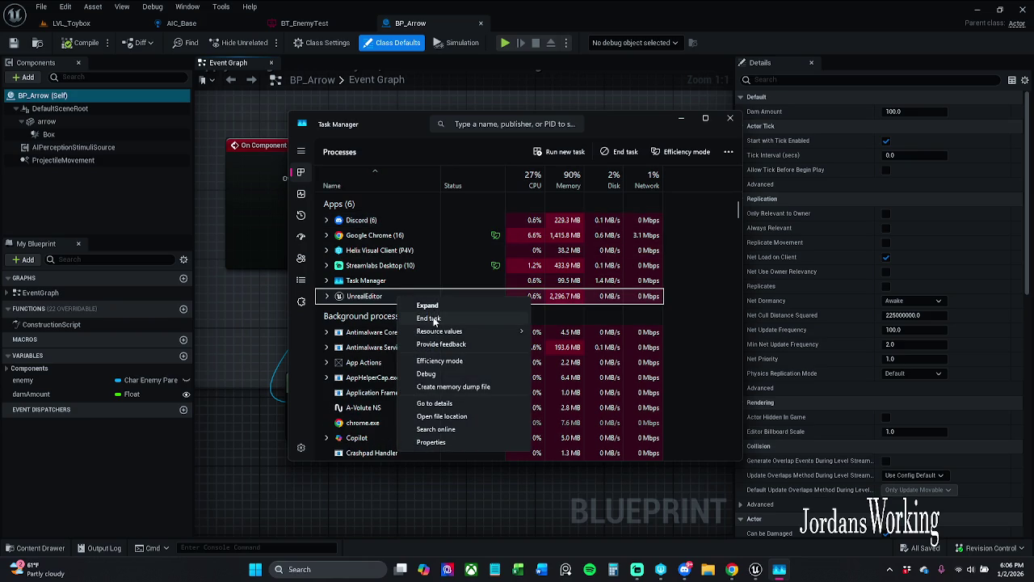
left_click(433, 321)
left_click(730, 118)
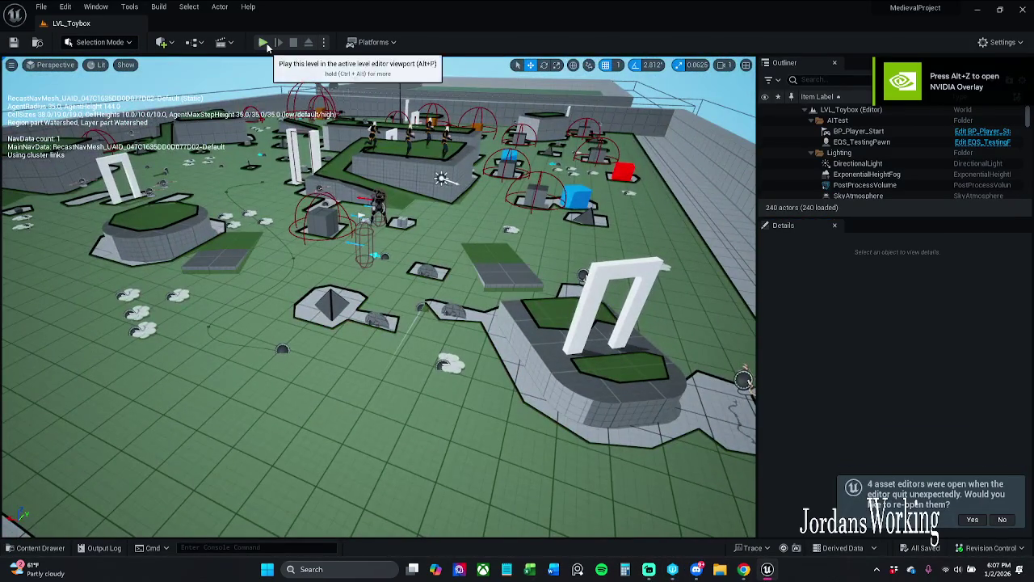
Playtest the level, running forward and firing arrows at the enemies, then stop.
left_click(262, 42)
key("w")
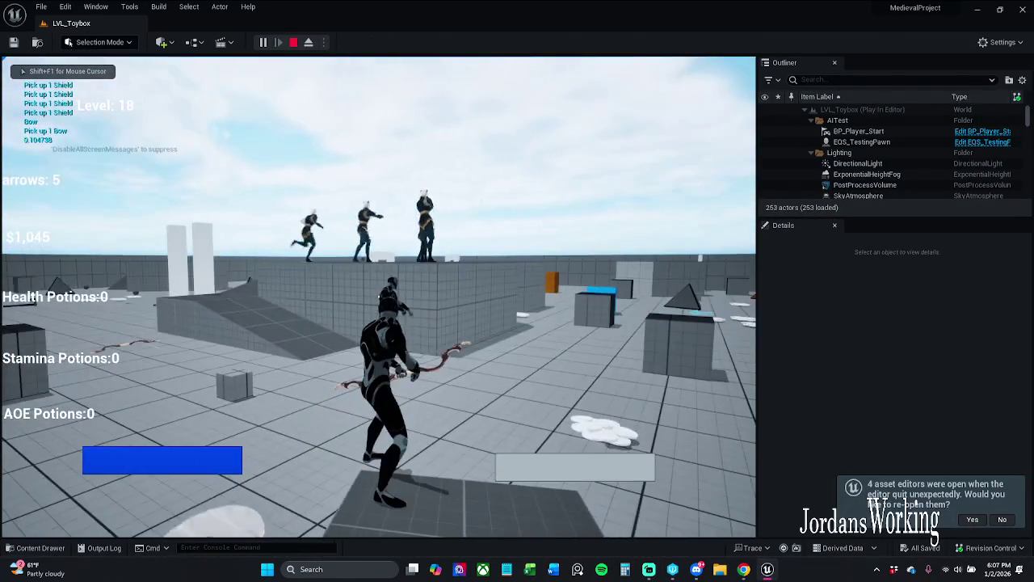
left_click(378, 297)
left_click(378, 297)
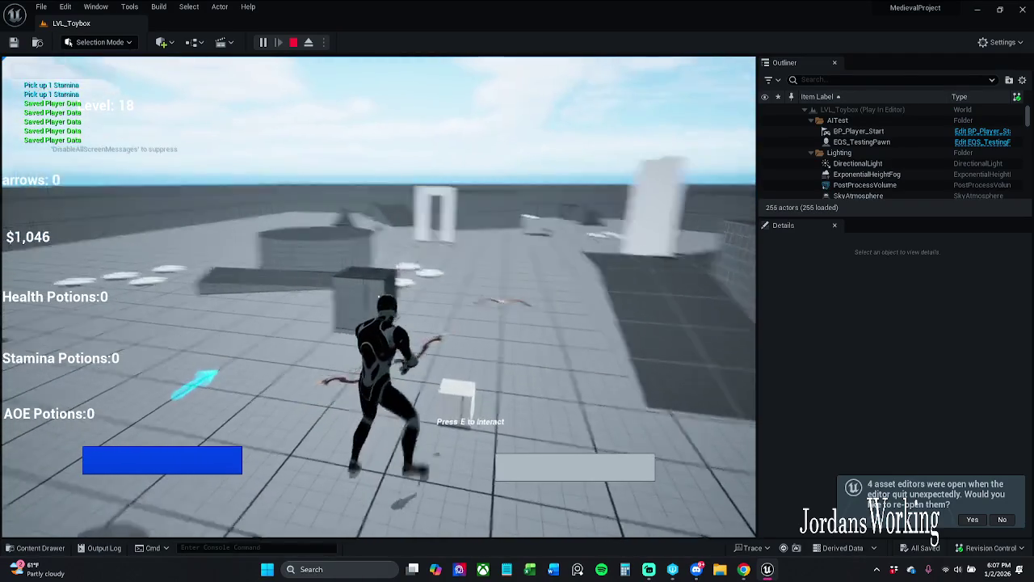
key("Escape")
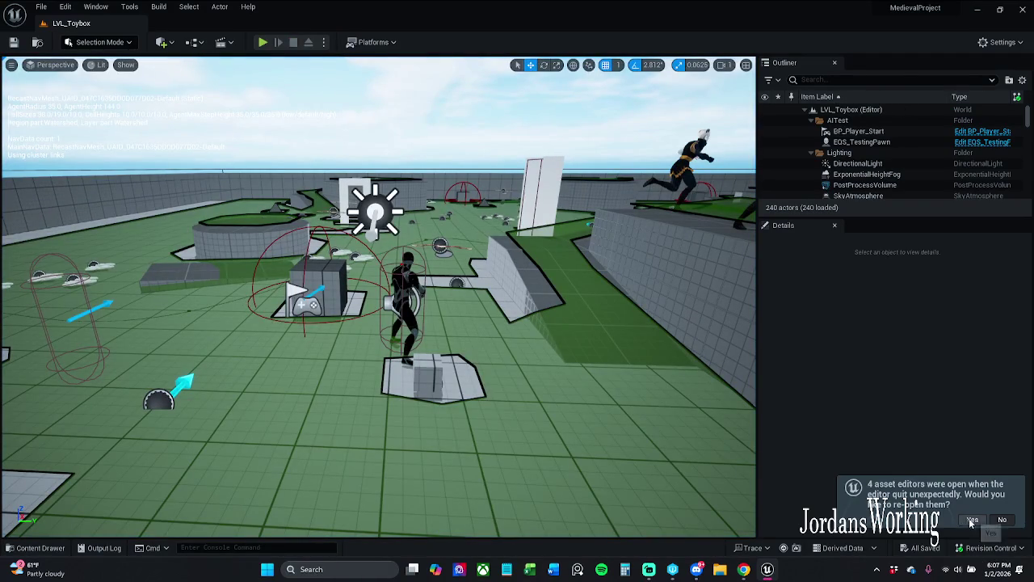
Decline reopening asset editors, toggle the navigation mesh with P, and start another play session.
left_click(1003, 520)
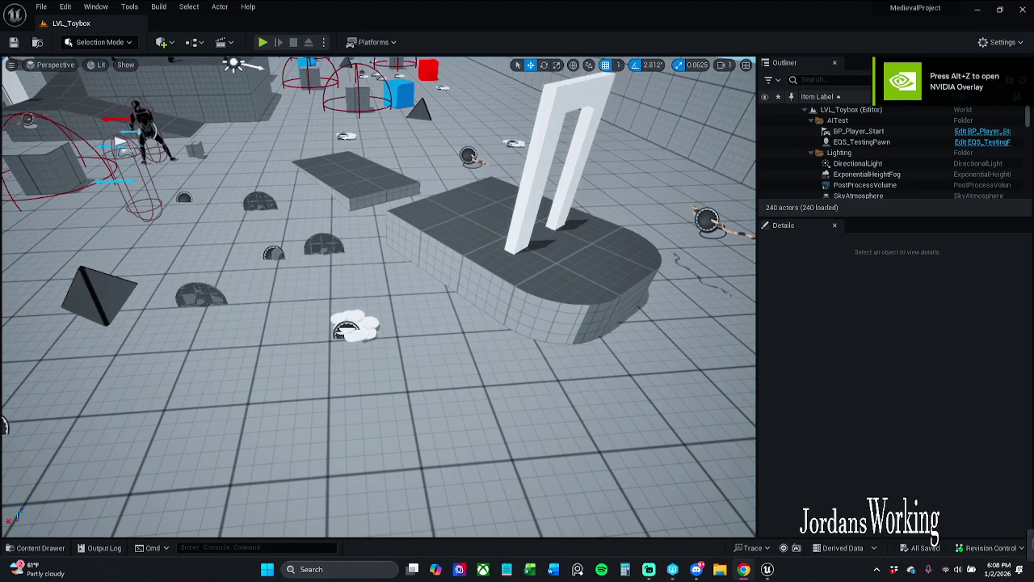
key("p")
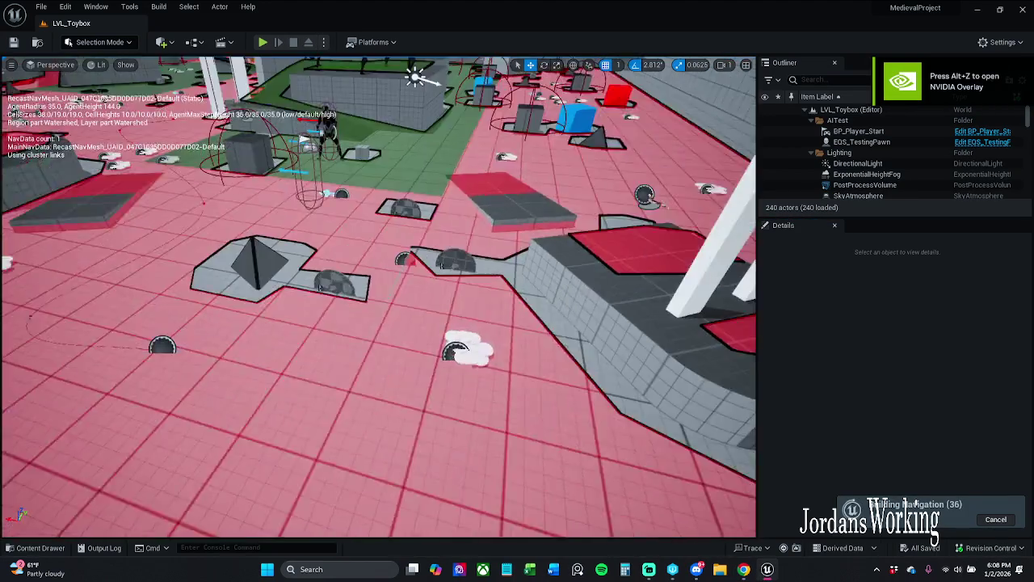
scroll(287, 72, "down", 2)
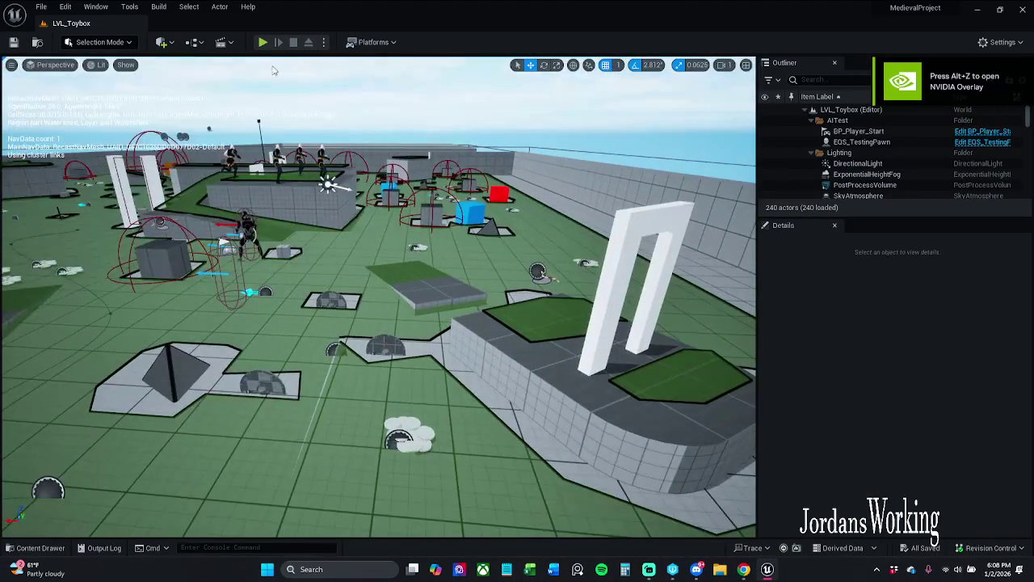
left_click(265, 42)
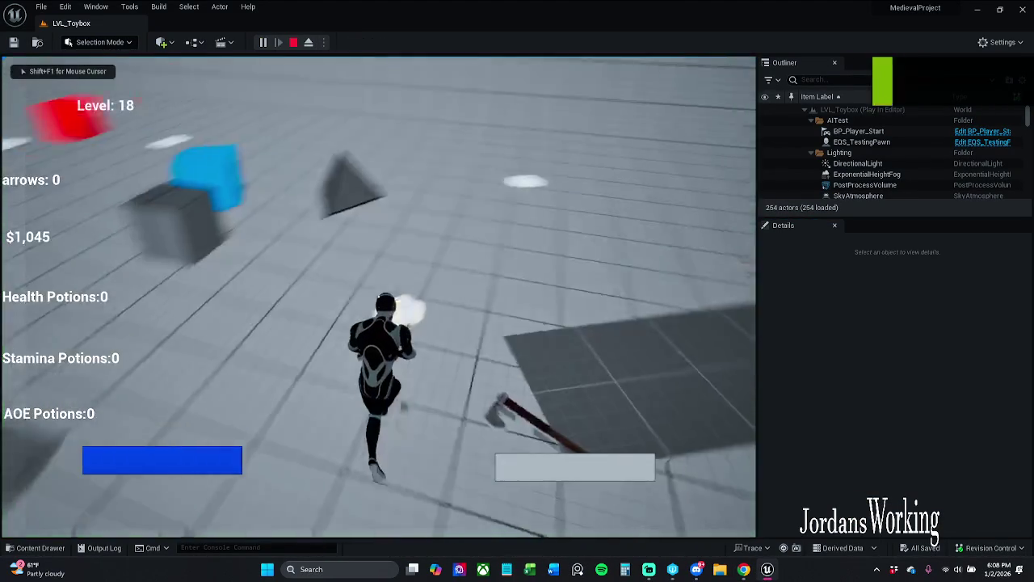
key("w")
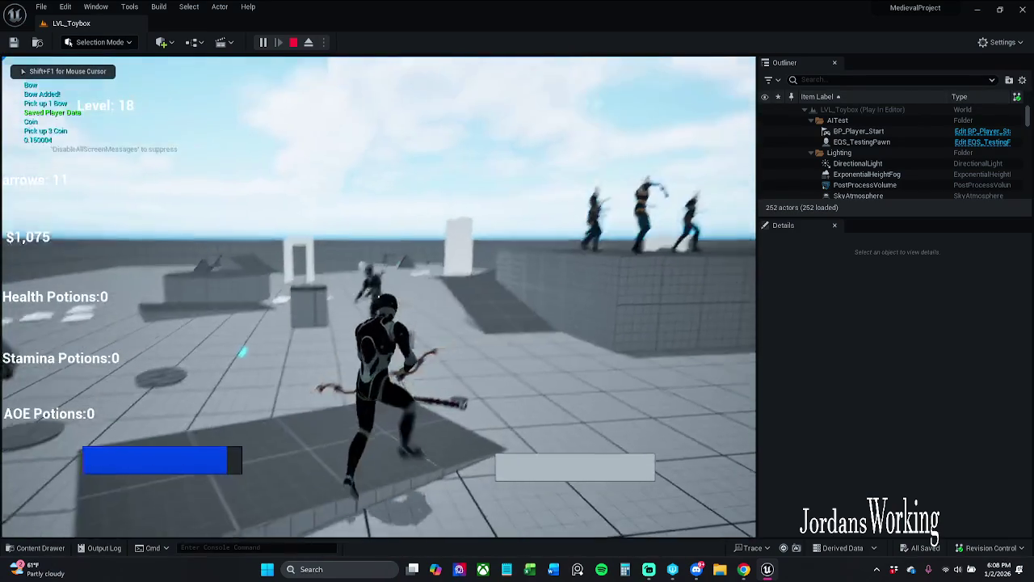
left_click(378, 297)
left_click(378, 297)
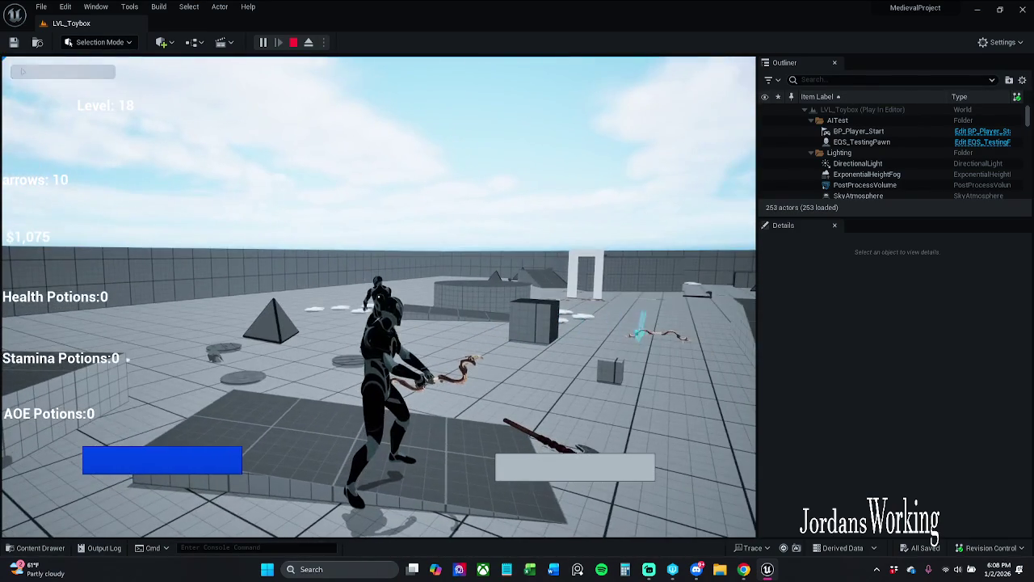
left_click(378, 297)
left_click(378, 298)
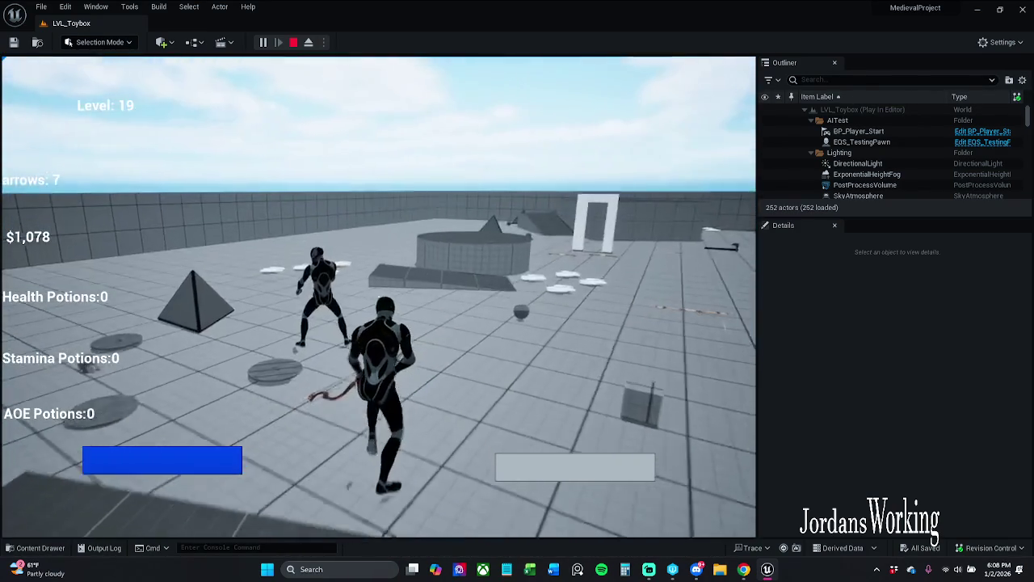
key("w")
left_click(378, 297)
left_click(378, 297)
left_click(378, 297)
left_click(378, 297)
left_click(378, 297)
left_click(378, 297)
left_click(378, 297)
key("Escape")
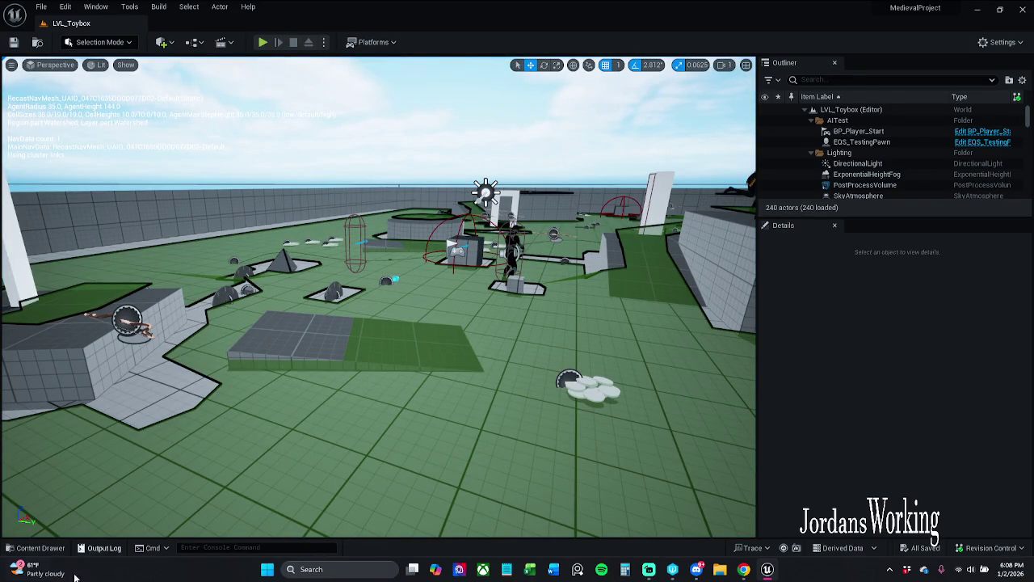
left_click(32, 547)
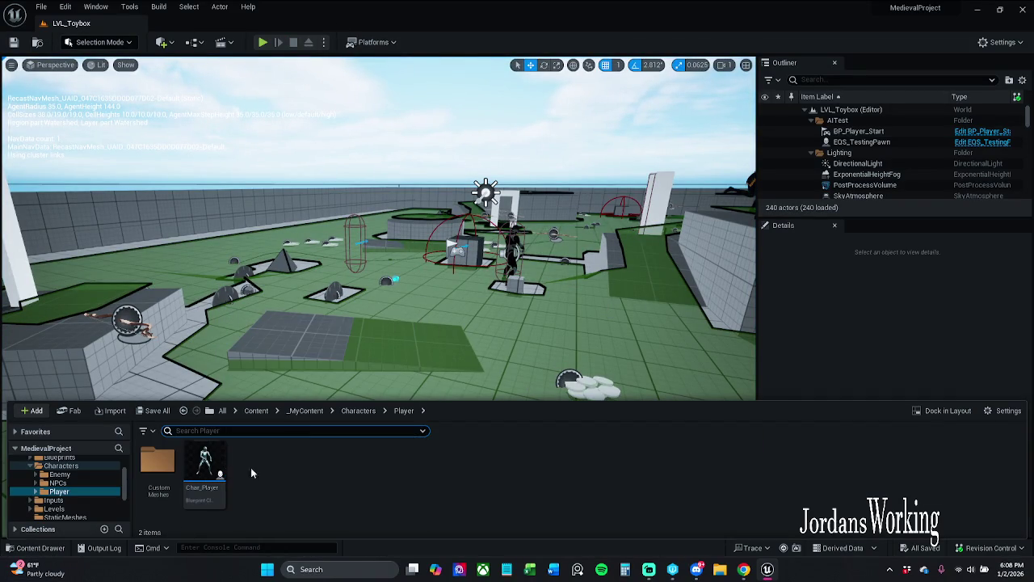
Browse to Characters > Enemy and open the BT_EnemyTest behavior tree.
left_click(305, 410)
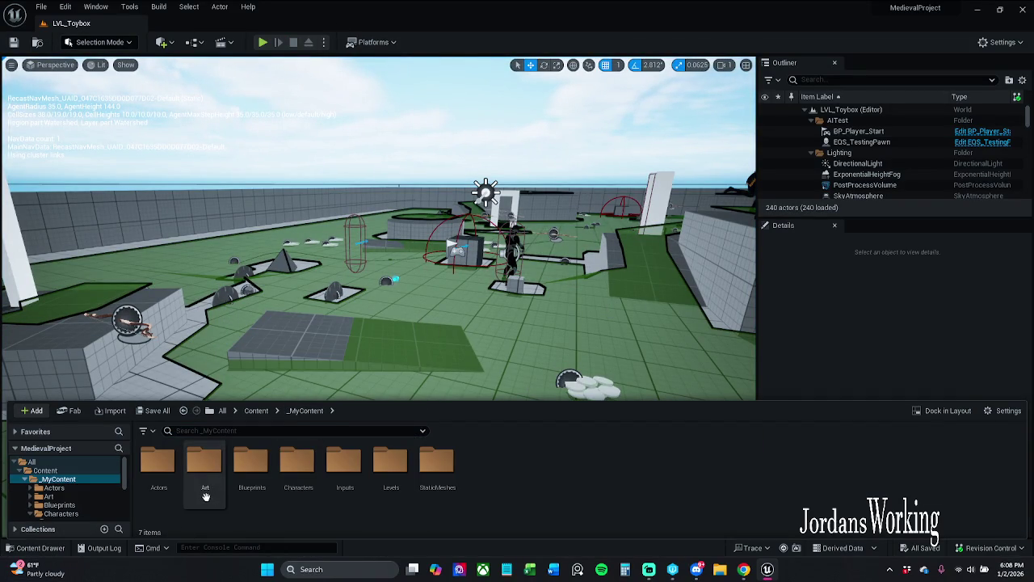
double_click(158, 469)
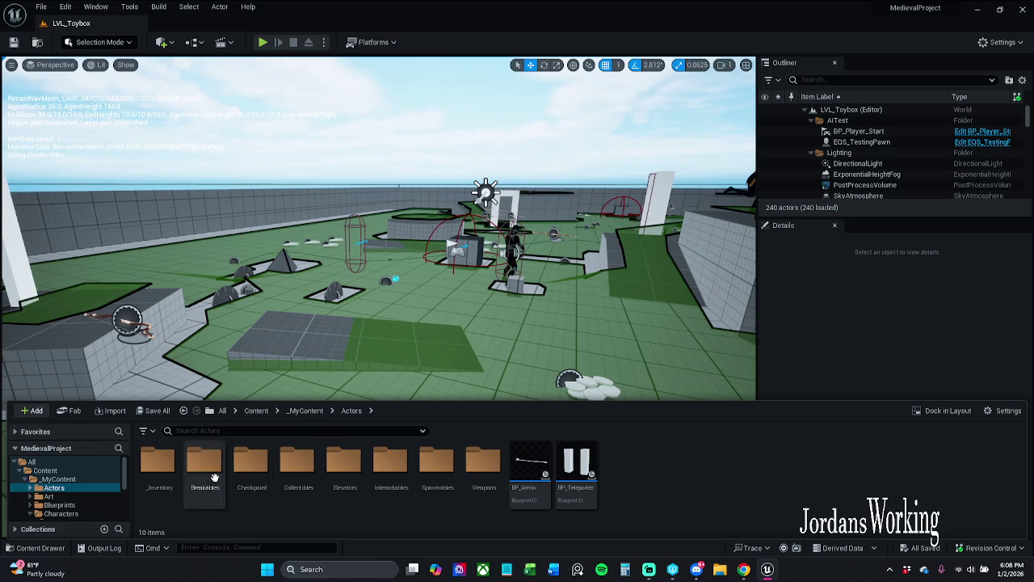
key("alt+Left")
left_click(245, 483)
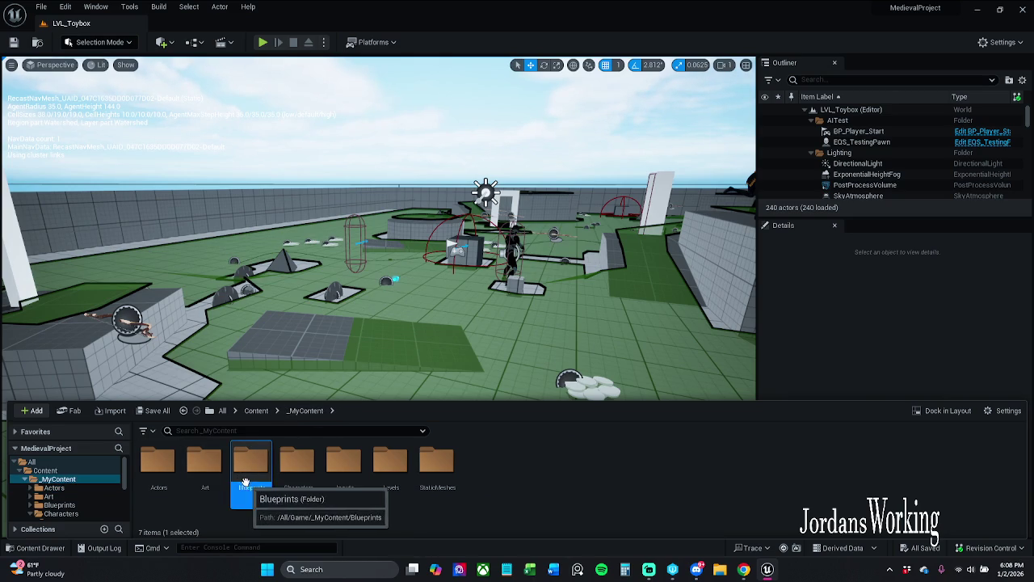
double_click(296, 469)
double_click(158, 473)
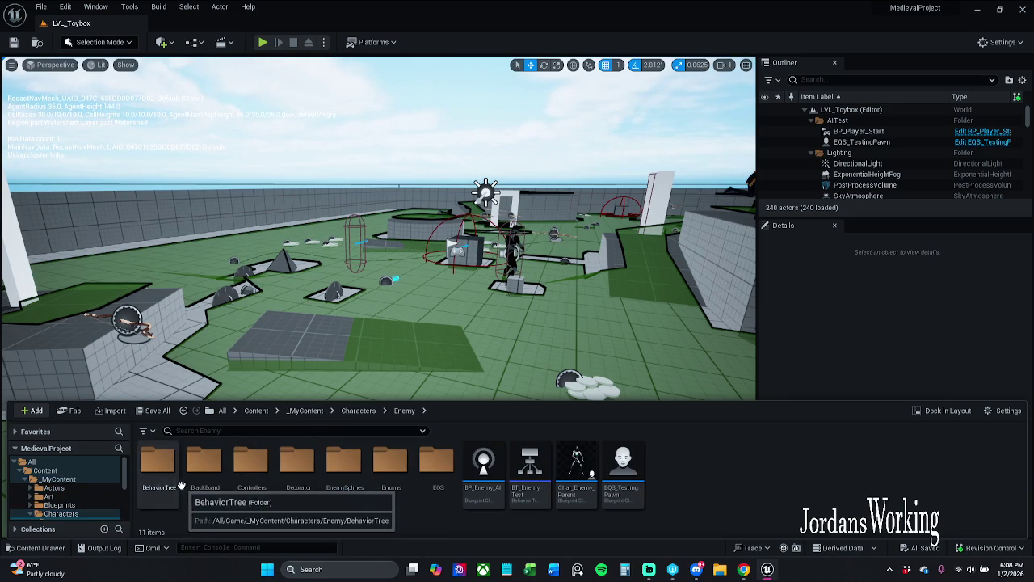
left_click(539, 490)
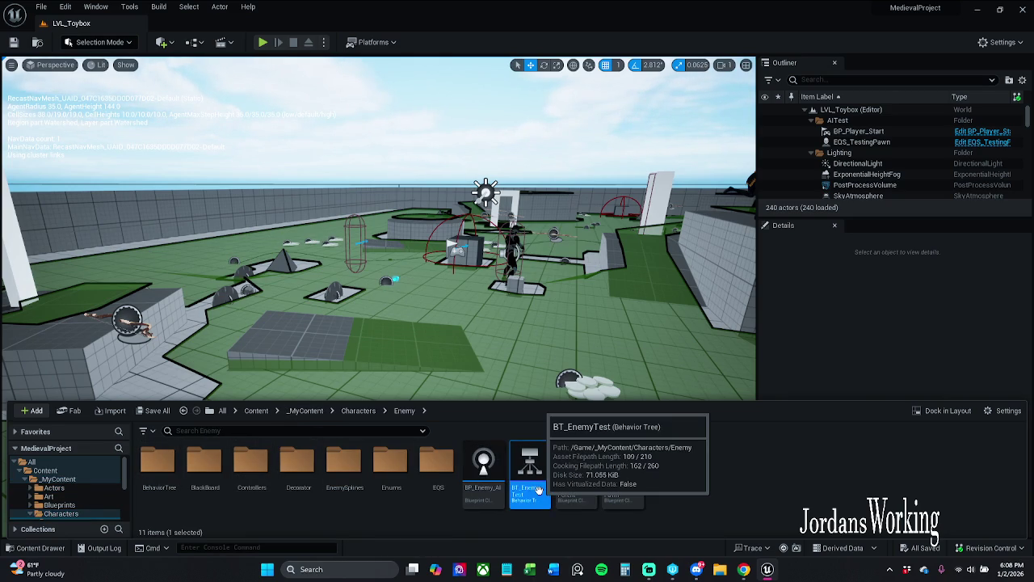
double_click(539, 490)
Close and reopen BT_EnemyTest, then open the Char_Enemy_Parent blueprint.
scroll(550, 287, "down", 3)
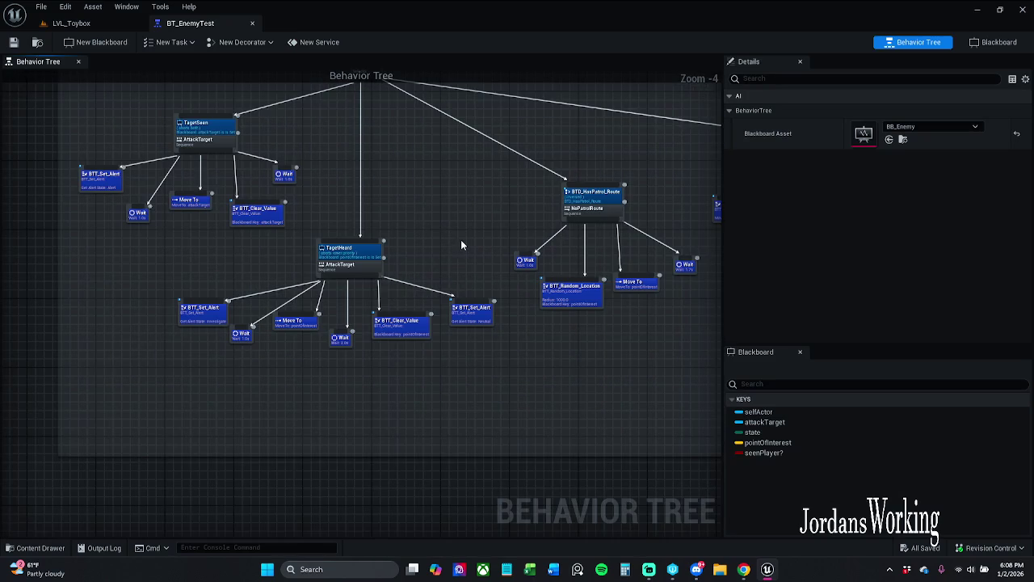
left_click(252, 24)
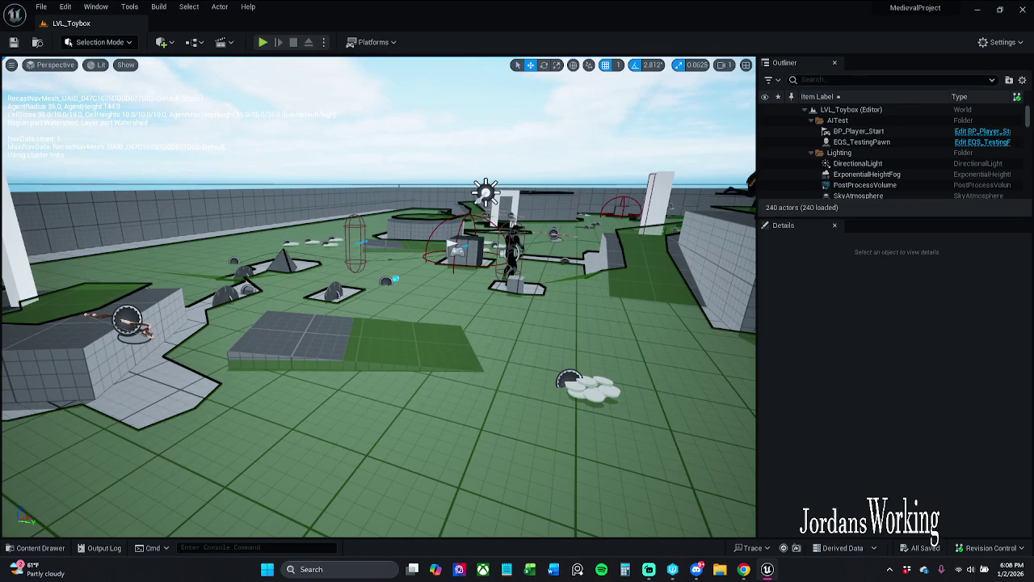
left_click(32, 547)
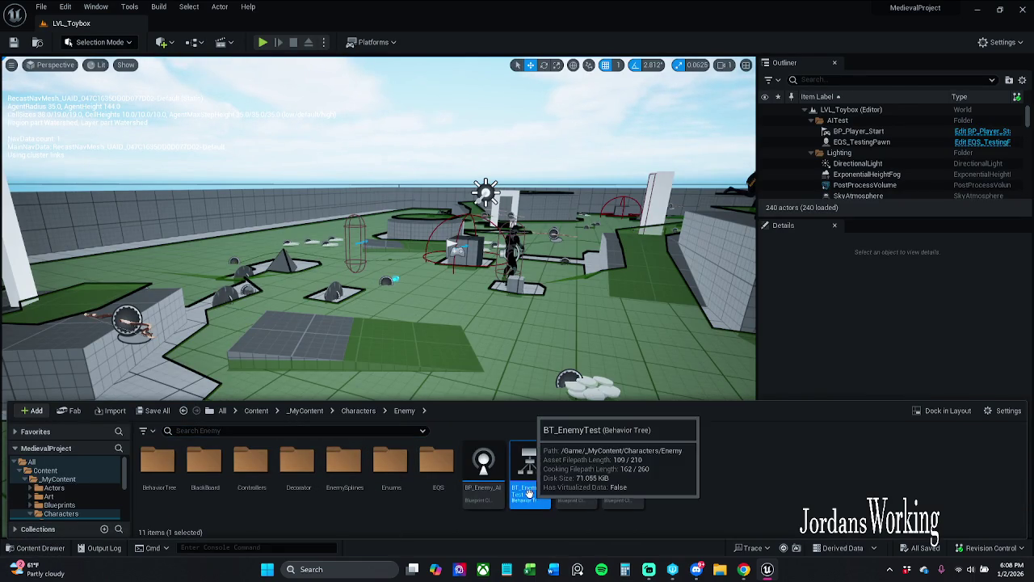
double_click(530, 488)
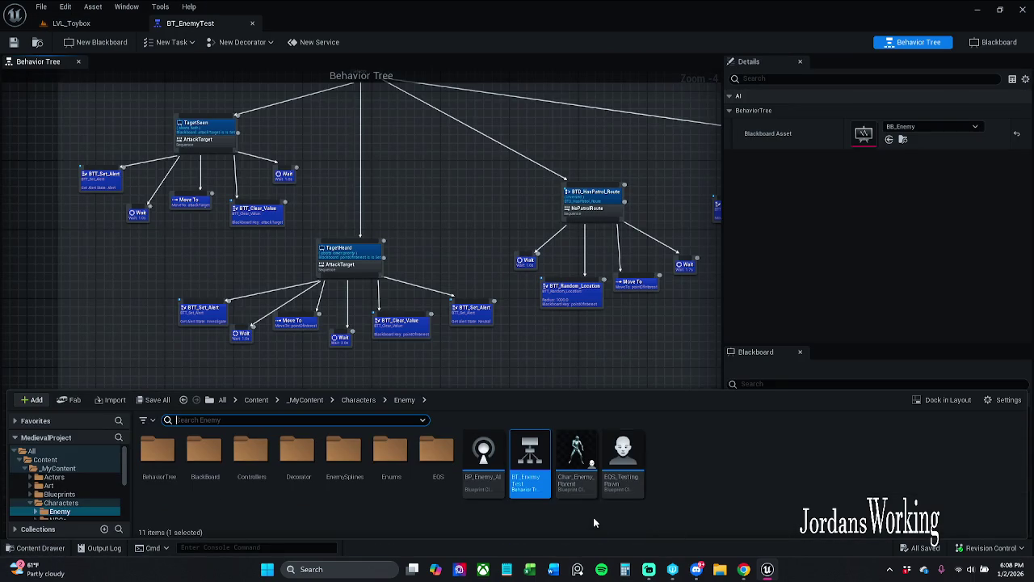
left_click(576, 485)
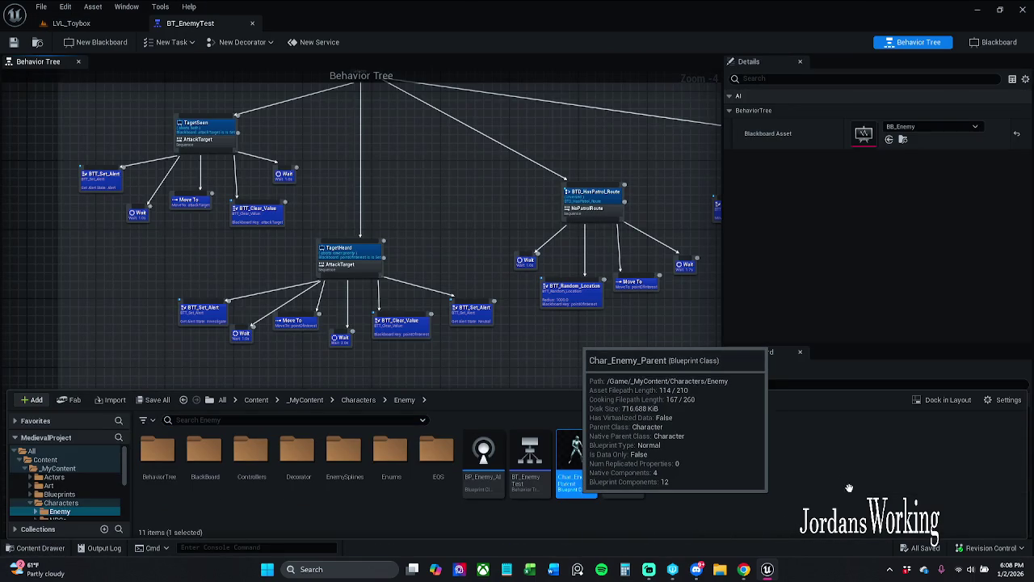
double_click(576, 477)
Look through the BehaviorTree and Enums folders, then open EQS > EQ_Strafe.
left_click(32, 547)
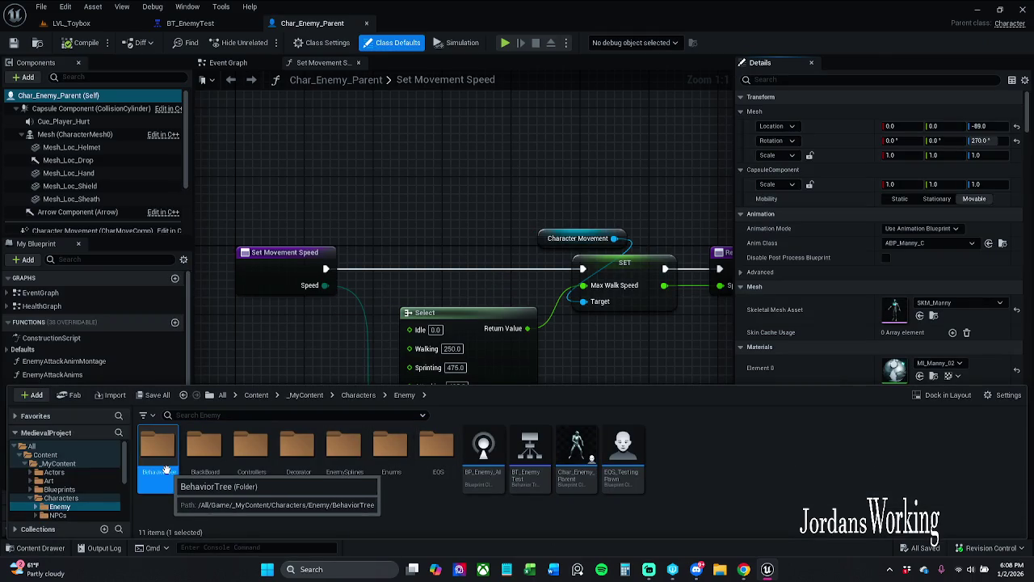
double_click(161, 460)
left_click(404, 394)
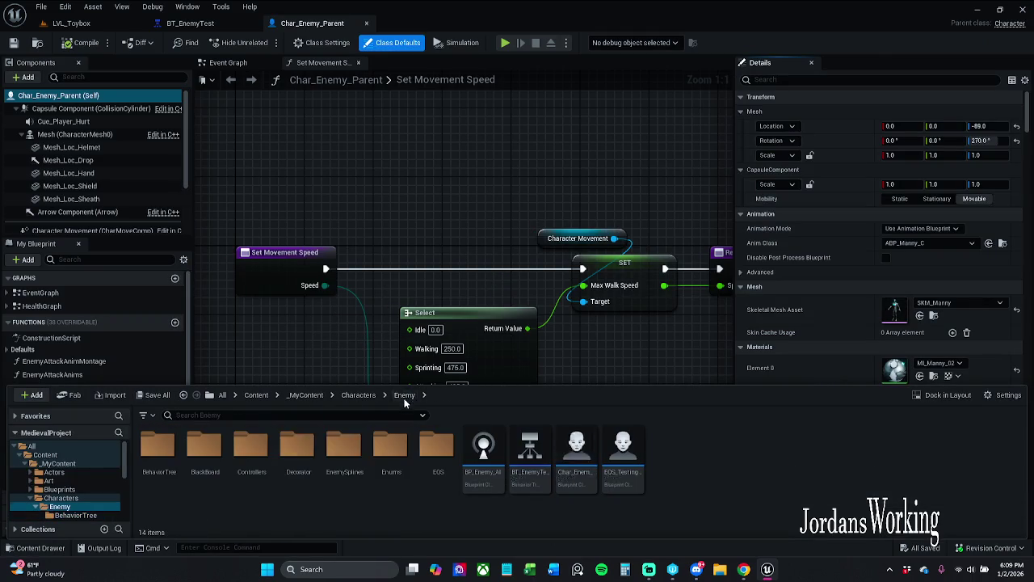
double_click(391, 456)
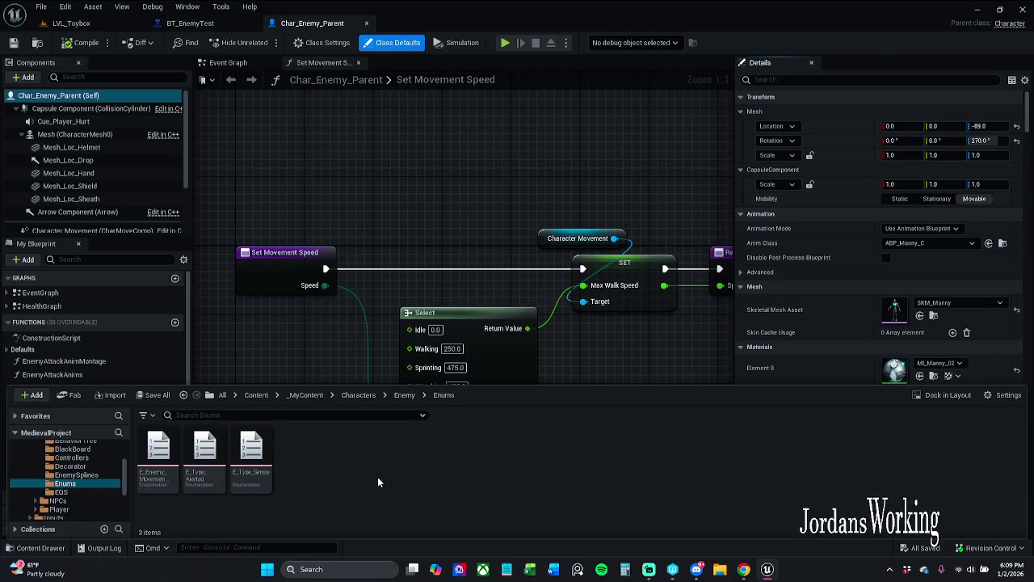
left_click(412, 395)
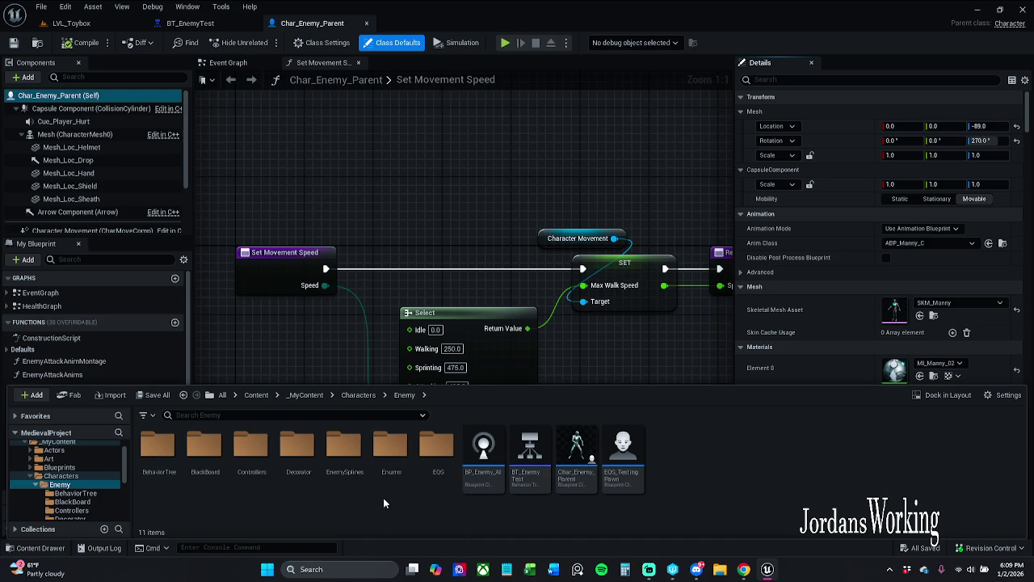
double_click(438, 449)
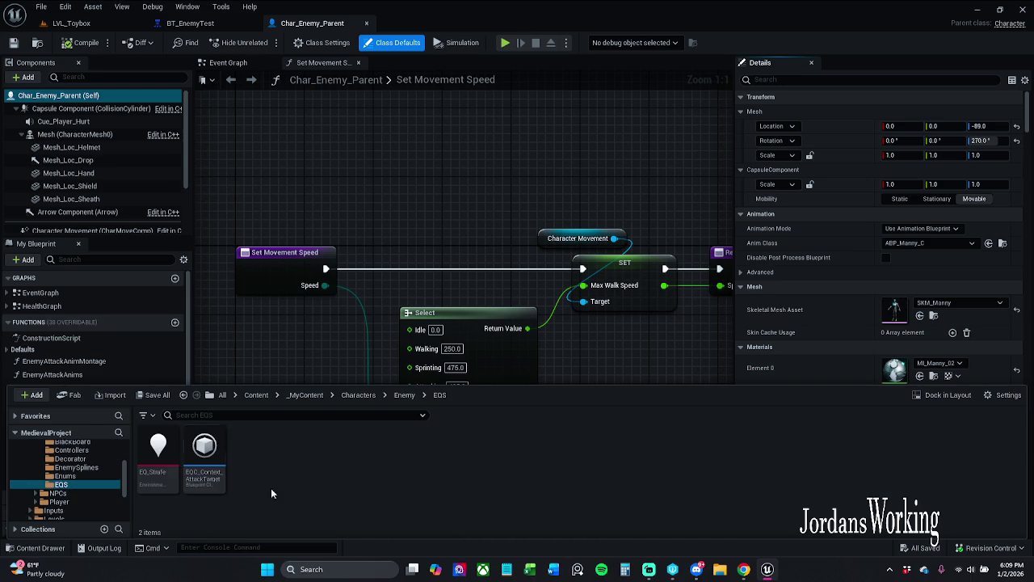
double_click(171, 471)
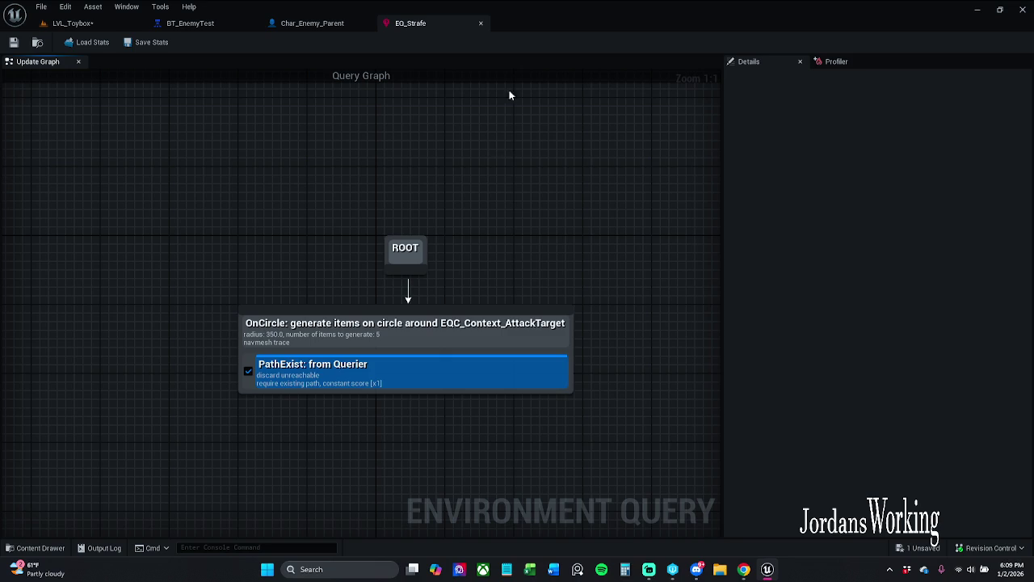
Review the Char_Enemy_Parent, BT_EnemyTest and EQ_Strafe editors, ending on LVL_Toybox.
left_click(324, 29)
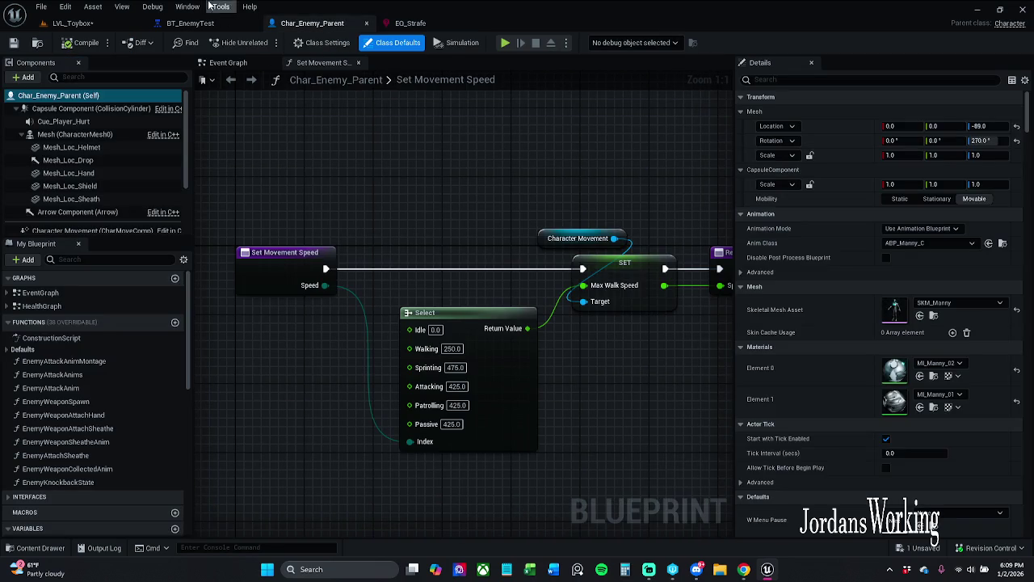
left_click(186, 23)
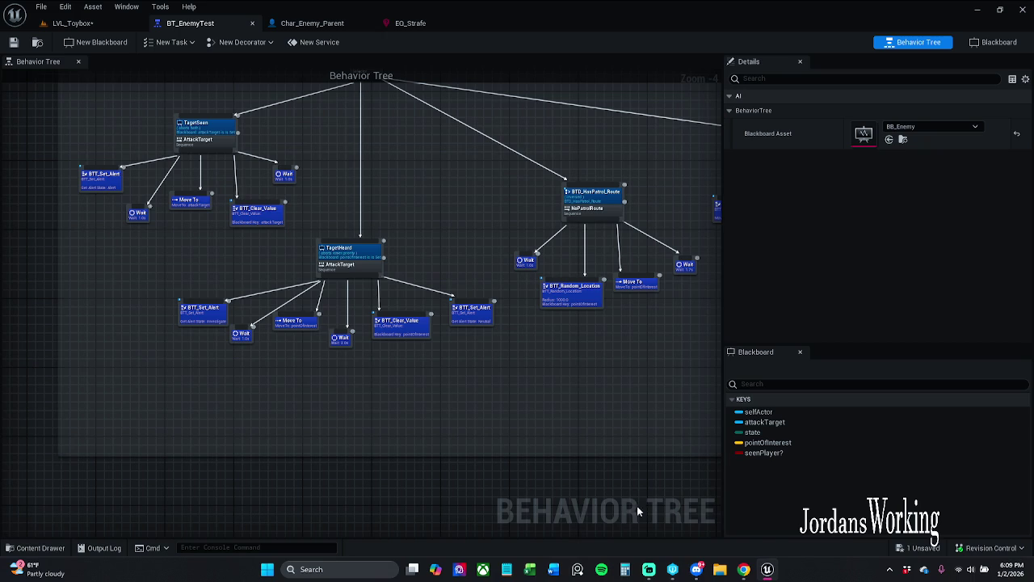
scroll(636, 507, "down", 2)
left_click(420, 27)
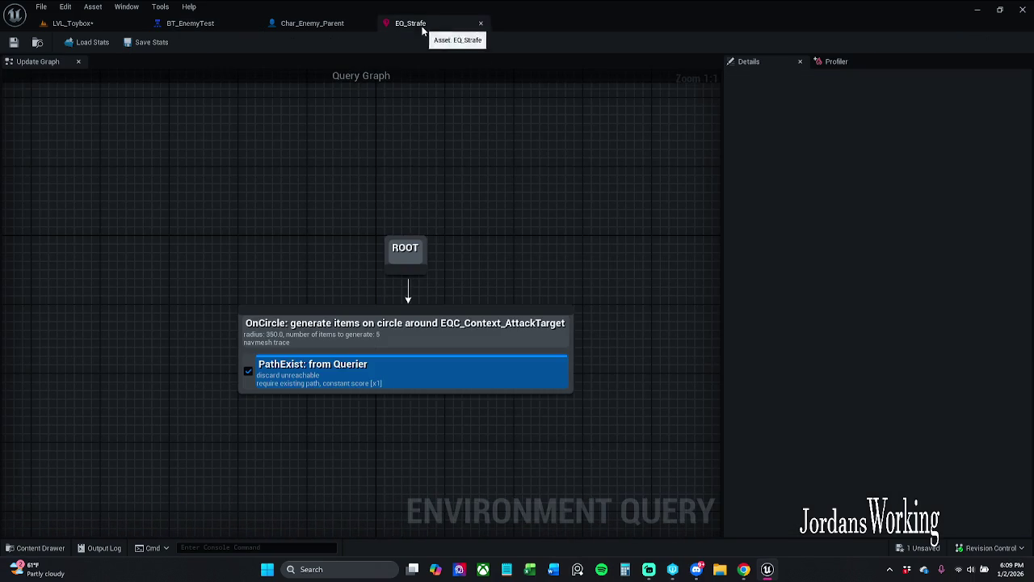
left_click(310, 24)
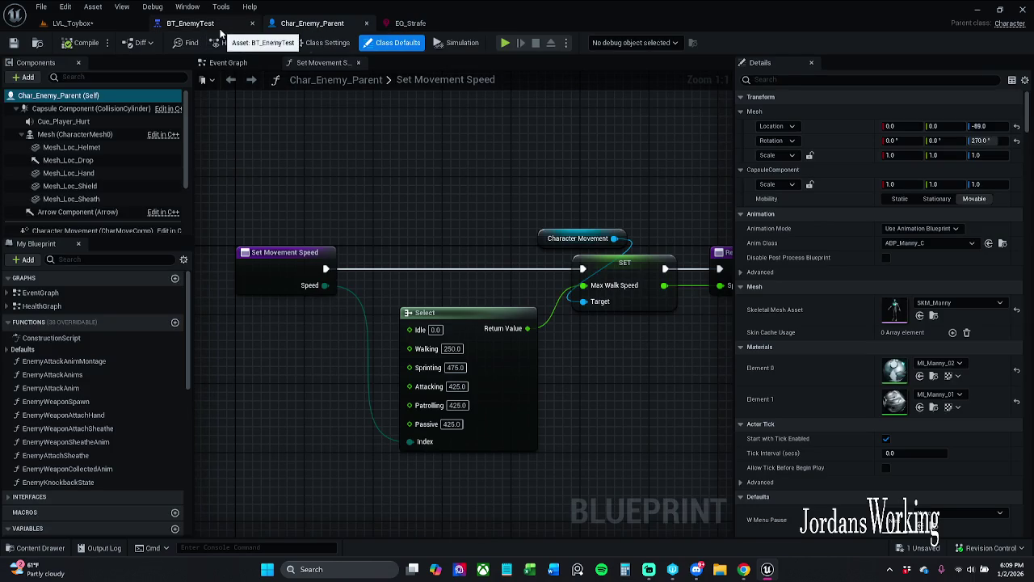
left_click(202, 24)
left_click(127, 24)
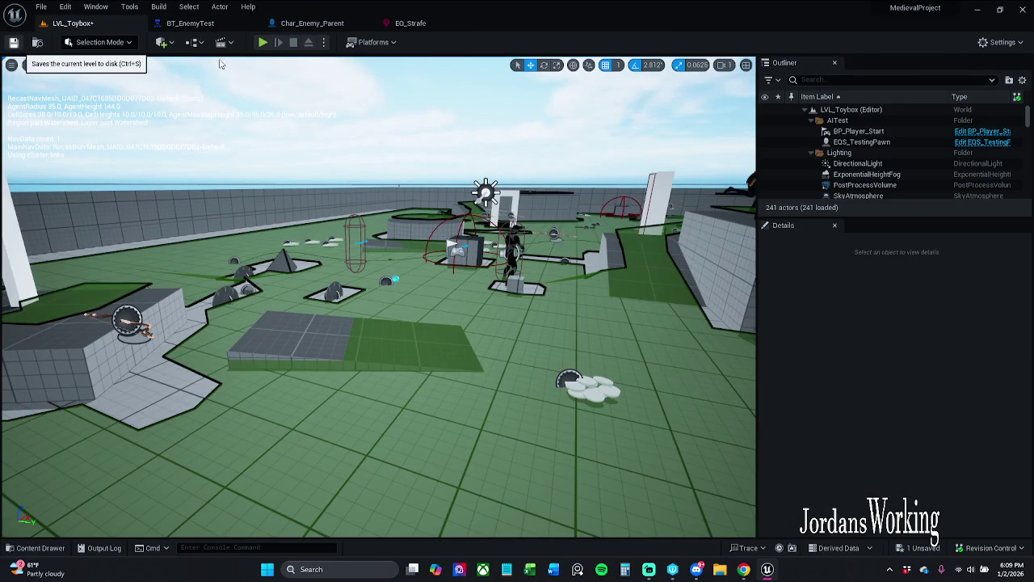
Save the level with check out, Save All, then run a brief play test.
left_click(16, 43)
left_click(526, 405)
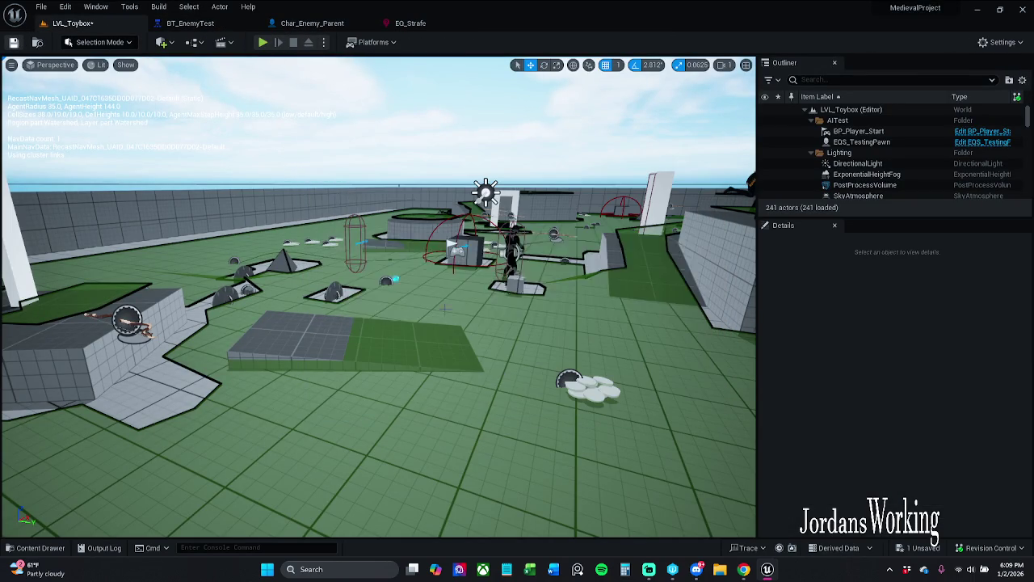
left_click(41, 7)
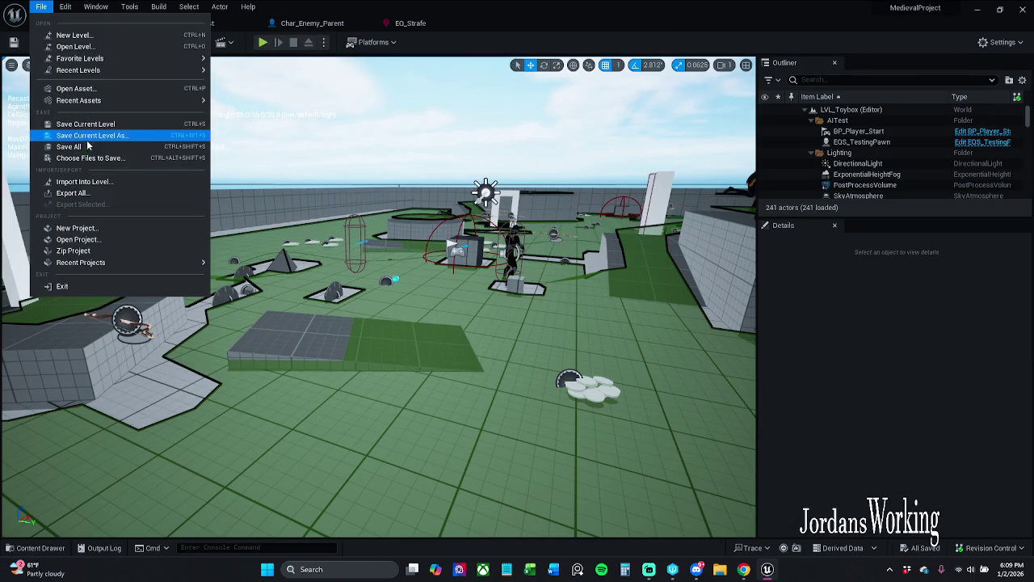
left_click(88, 147)
left_click(263, 42)
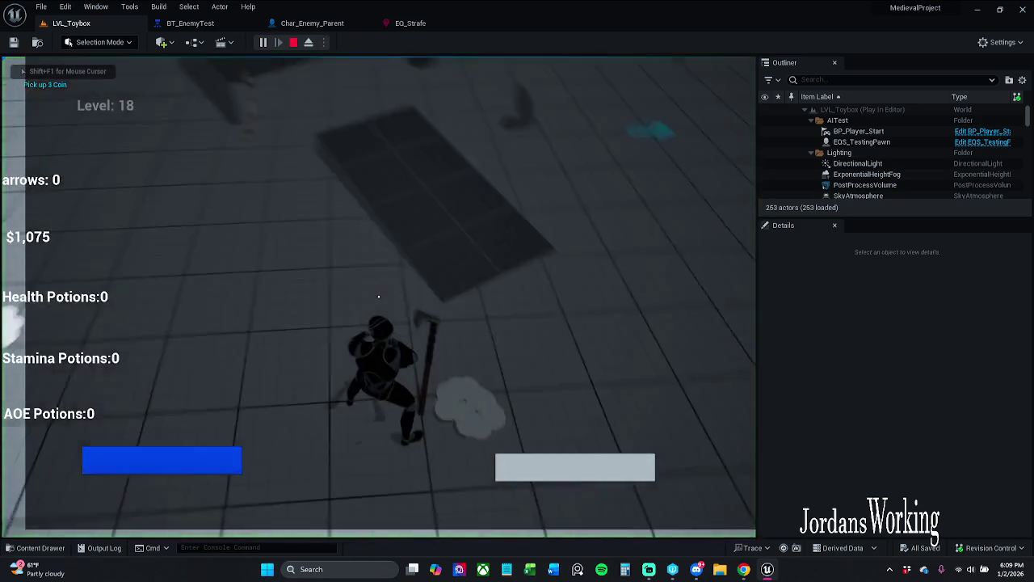
key("Escape")
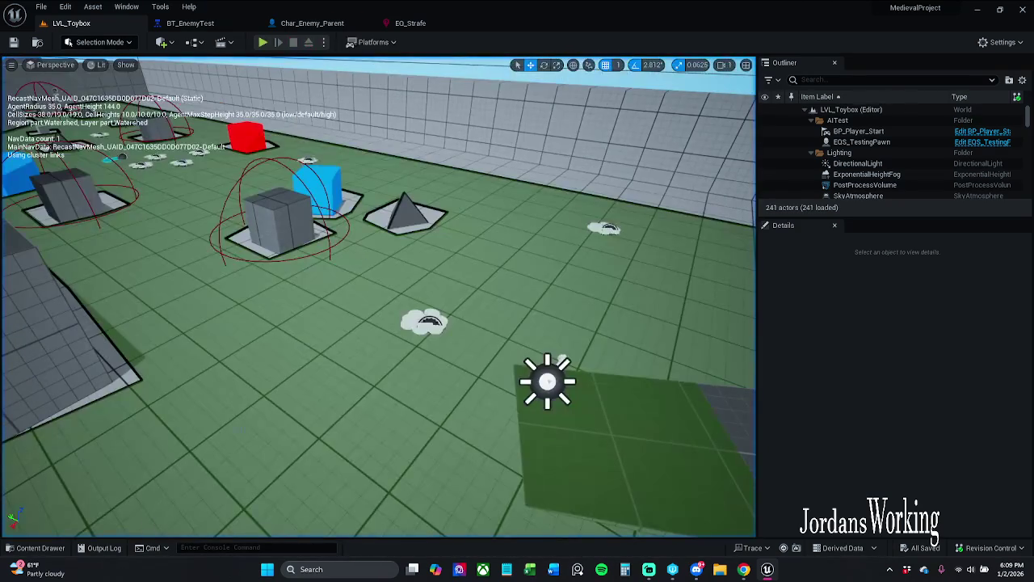
Open BP_Arrow from the Actors folder in the Content Drawer.
left_click(48, 547)
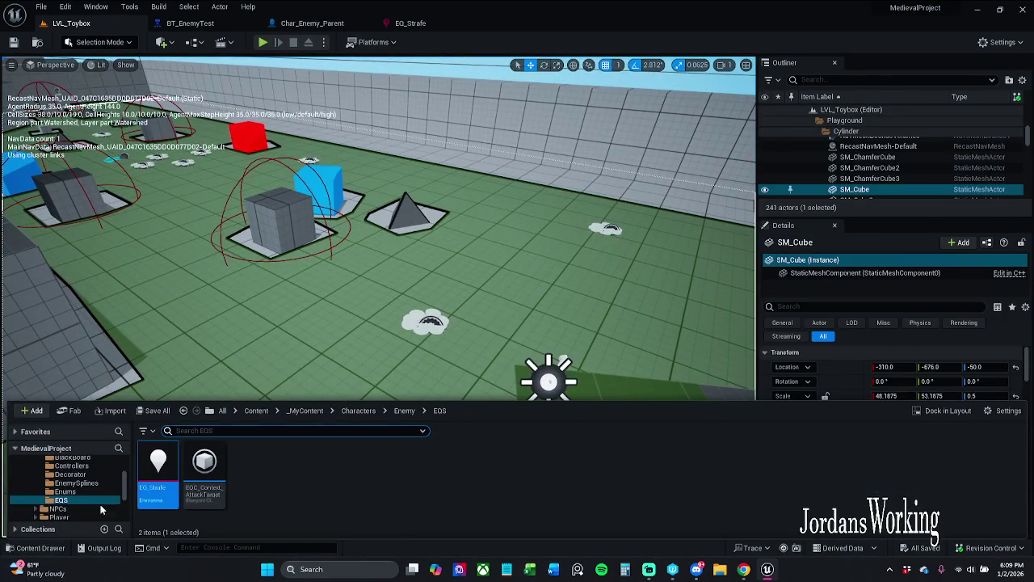
left_click(305, 410)
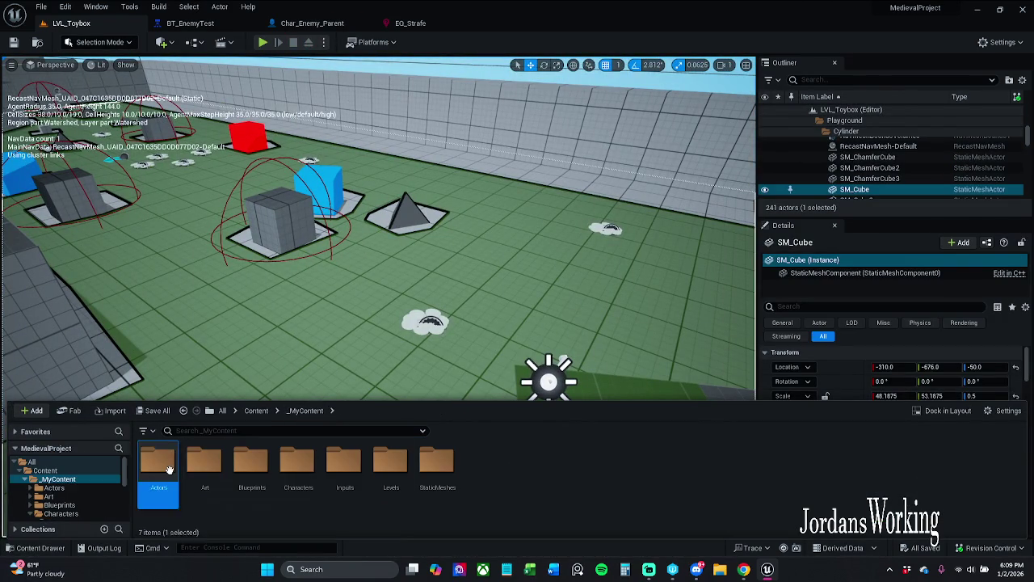
double_click(162, 467)
double_click(169, 470)
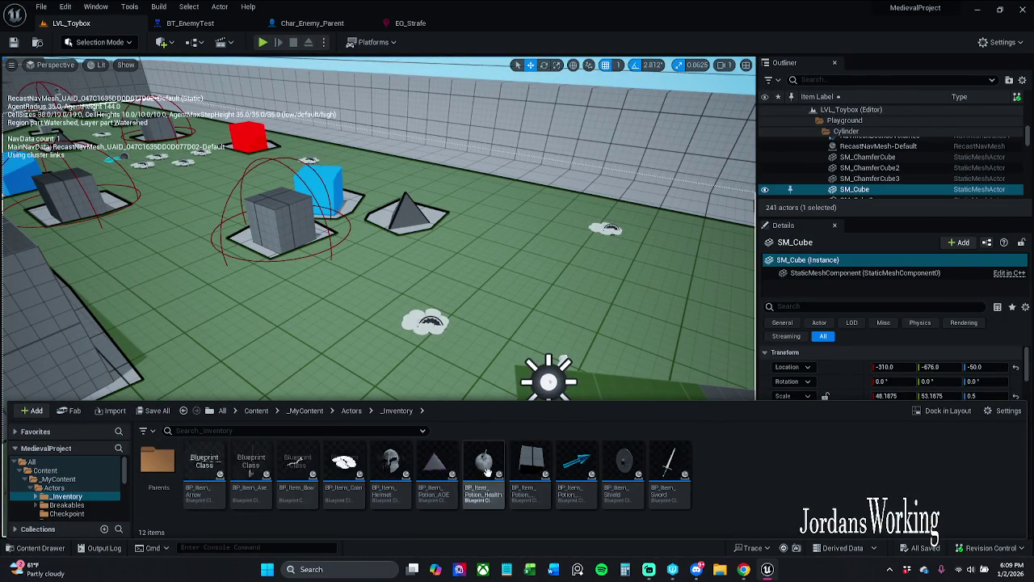
left_click(351, 411)
double_click(532, 484)
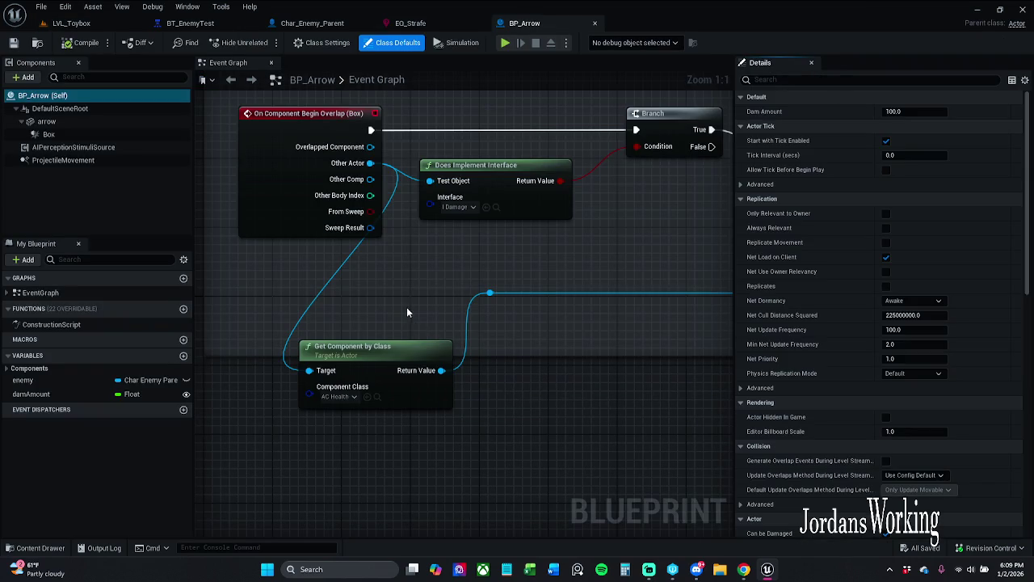
Reposition the Get Component by Class (AC Health) node slightly lower in the damage graph.
scroll(446, 296, "down", 3)
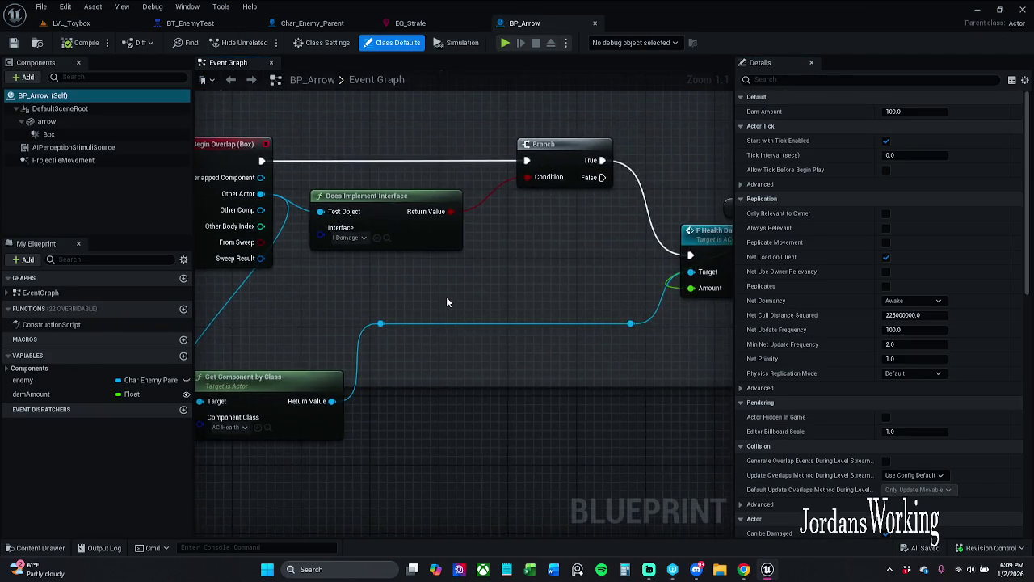
left_click_drag(492, 287, 526, 291)
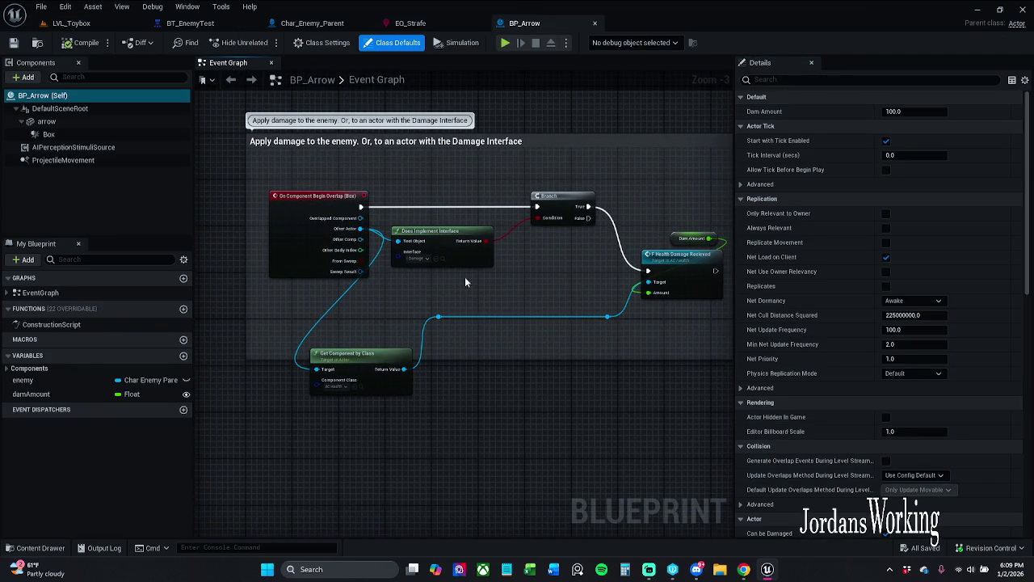
mouse_move(431, 299)
left_mouse_down()
mouse_move(485, 294)
mouse_move(453, 307)
left_mouse_up()
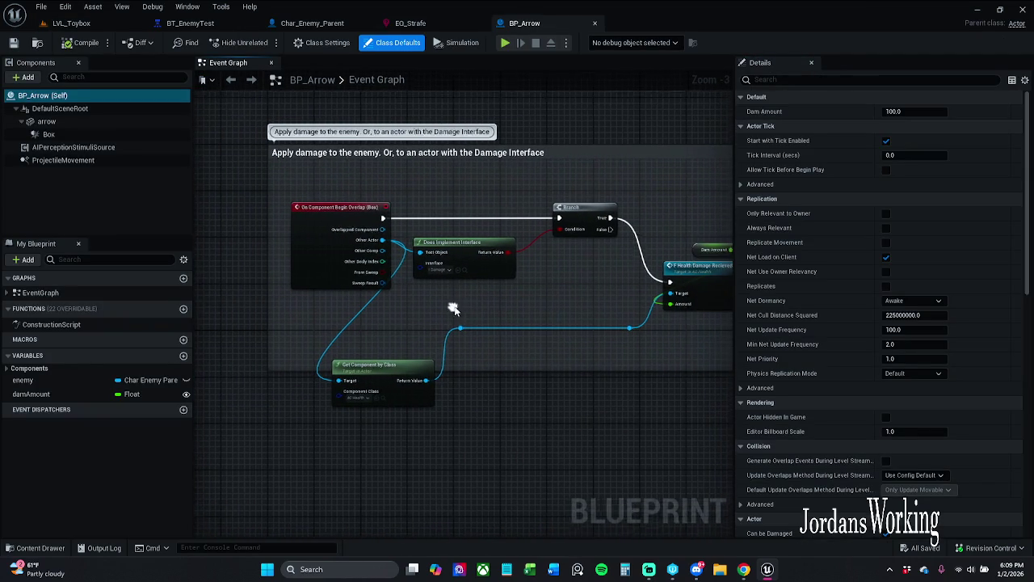
left_click(40, 6)
left_click(71, 74)
scroll(635, 244, "down", 5)
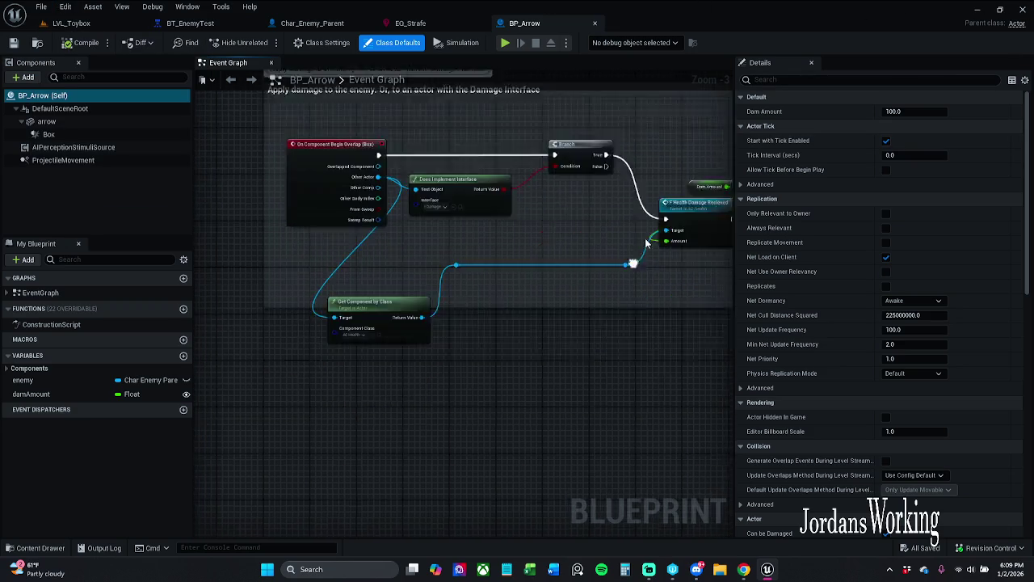
scroll(440, 243, "up", 6)
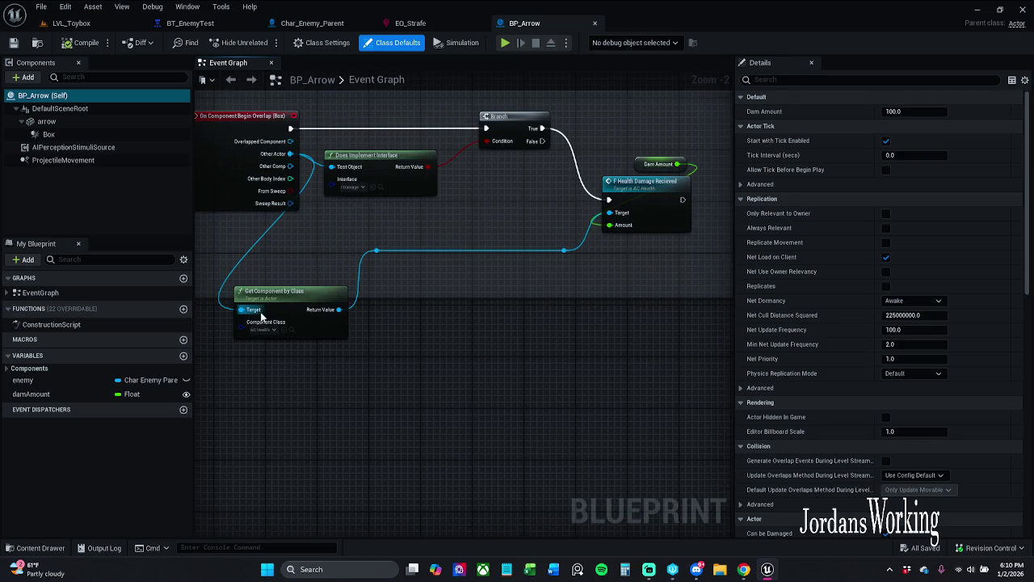
mouse_move(283, 305)
left_mouse_down()
mouse_move(275, 257)
mouse_move(274, 291)
left_mouse_up()
left_click(450, 313)
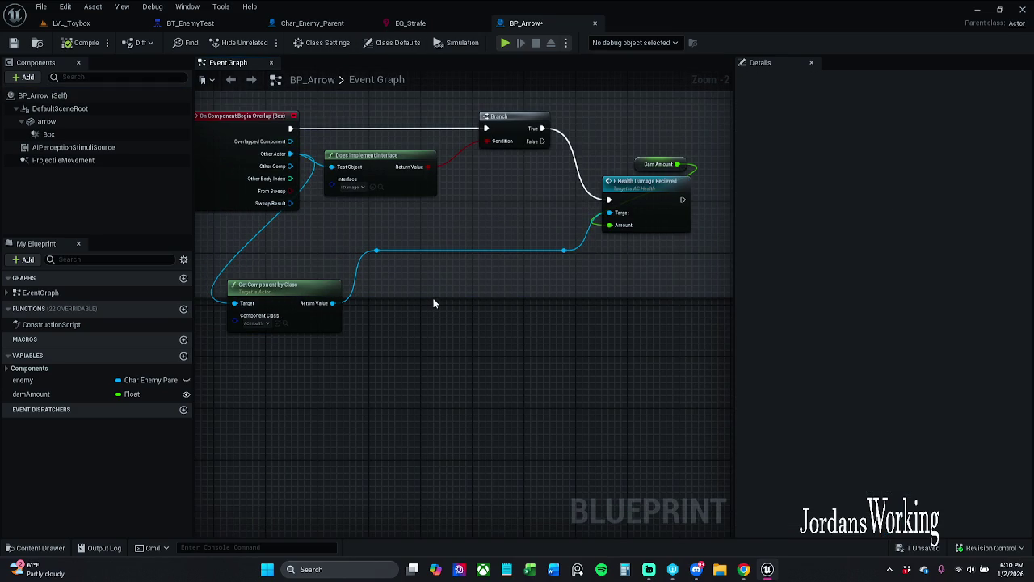
left_click_drag(436, 296, 438, 351)
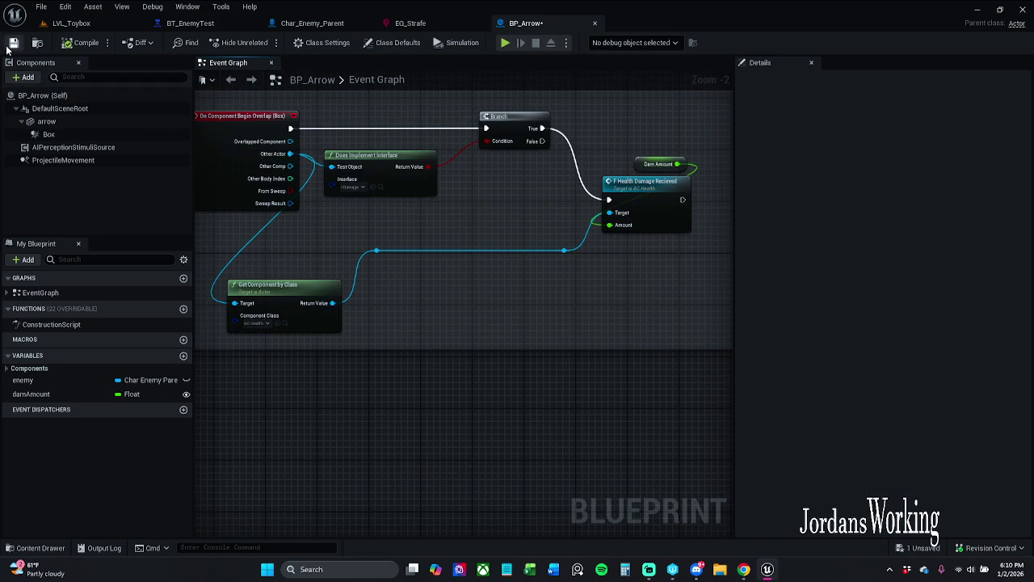
Save BP_Arrow, checking out the Blueprint so the save completes.
key("ctrl+s")
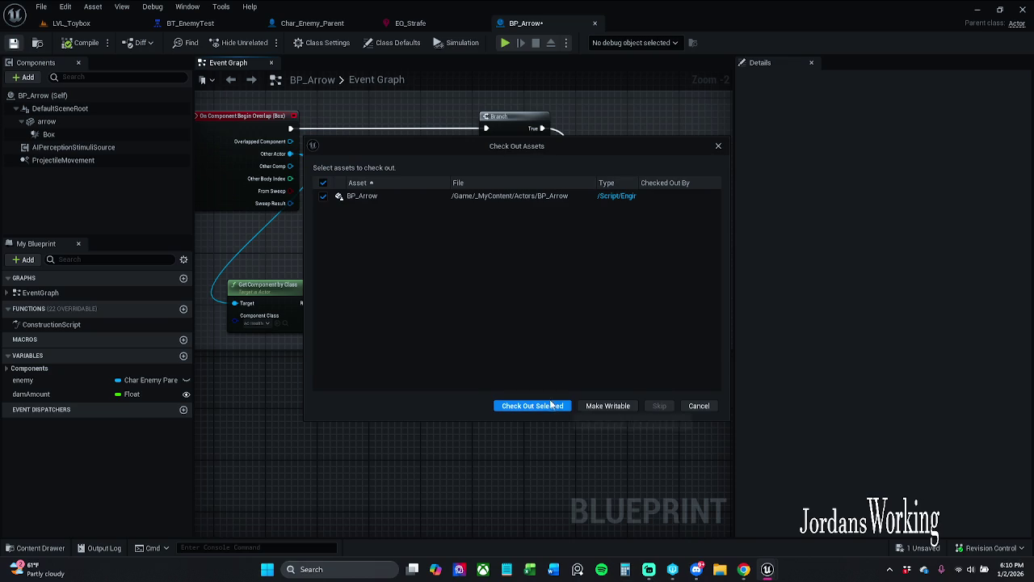
left_click(546, 405)
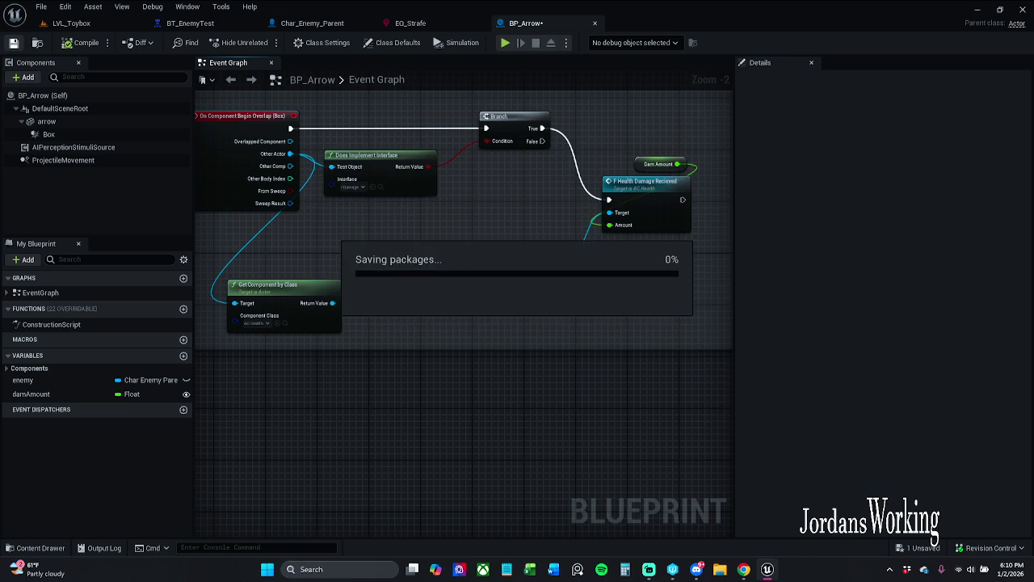
left_click(648, 568)
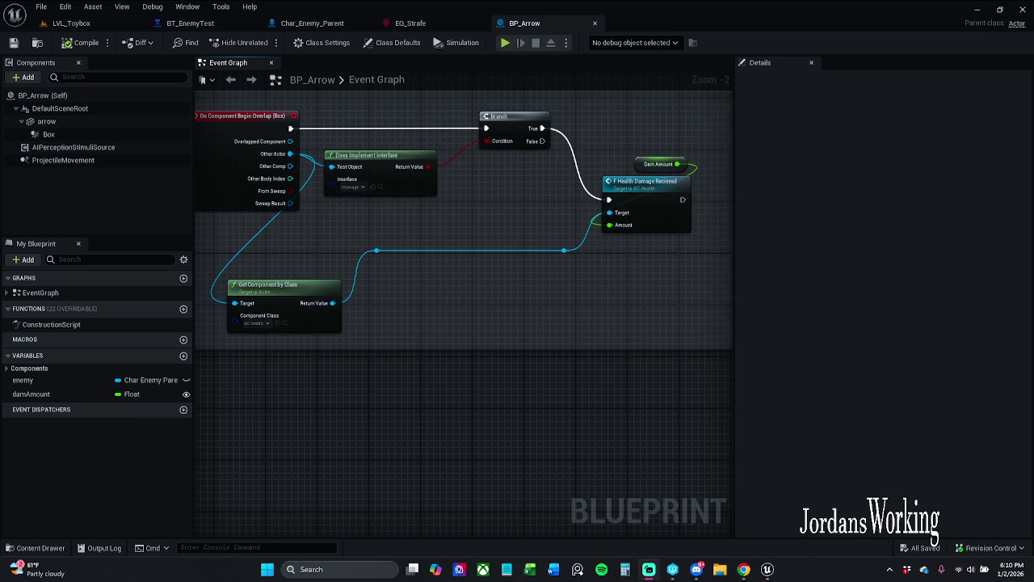
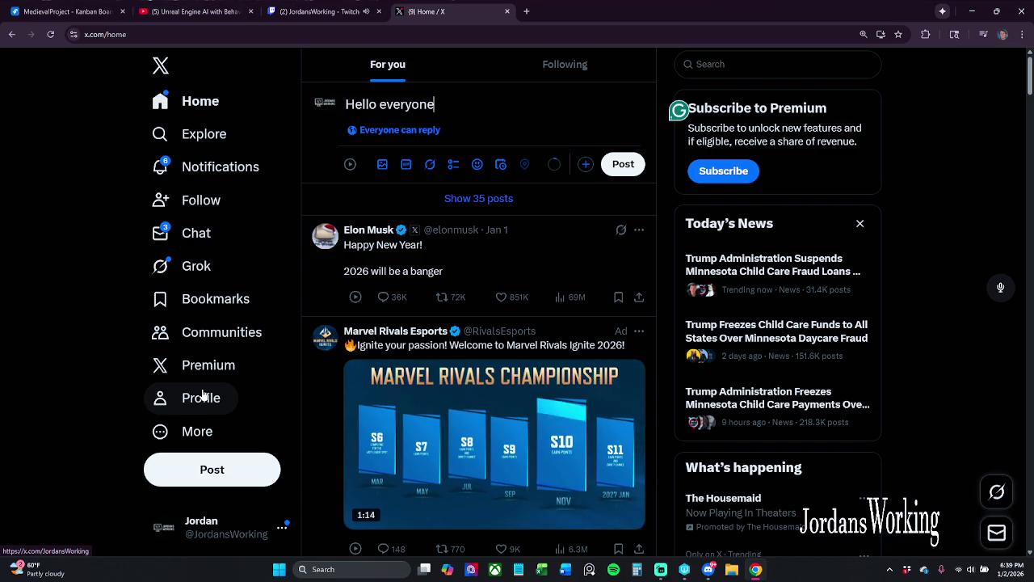
Finish the greeting 'Hello everyone, we're back working for the rest of the night!', correcting 'were' to 'we're'.
type(", were ")
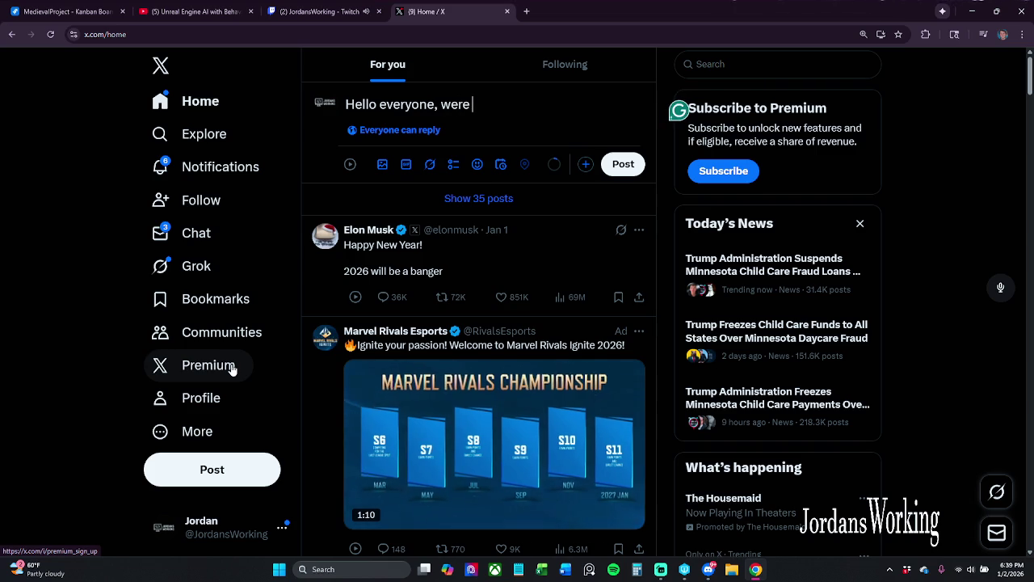
type("back w")
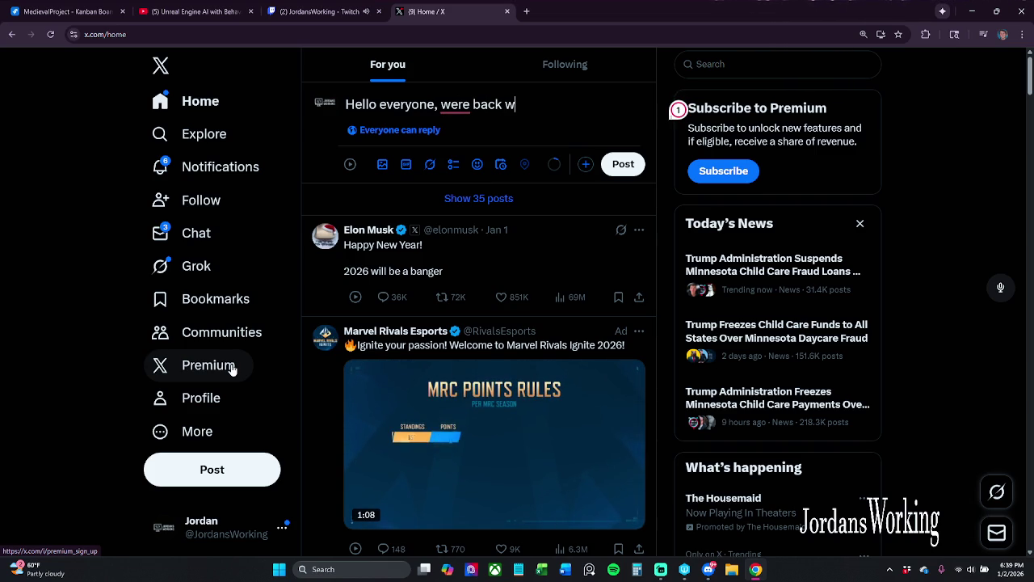
type("orking")
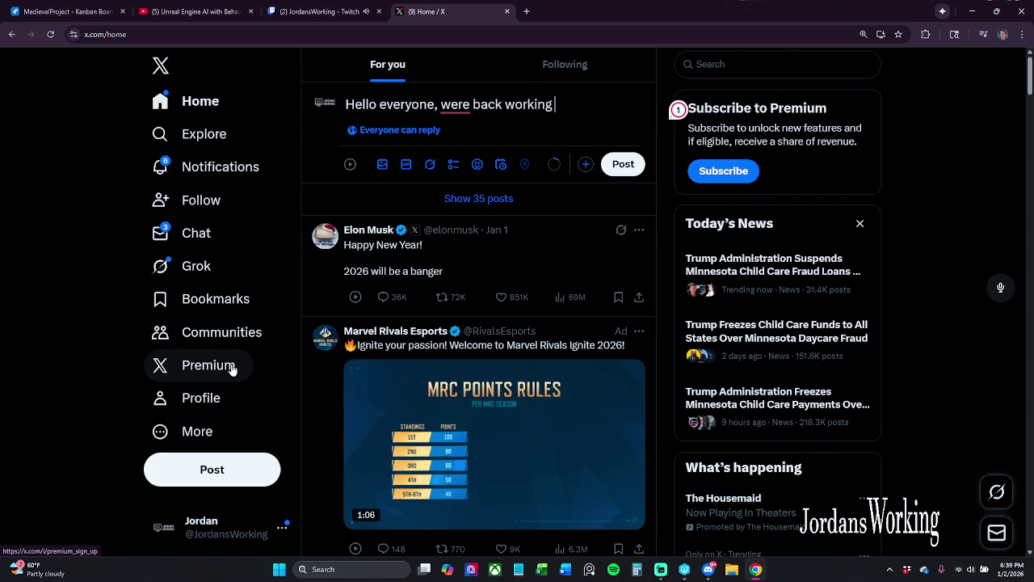
type(" for the rest of")
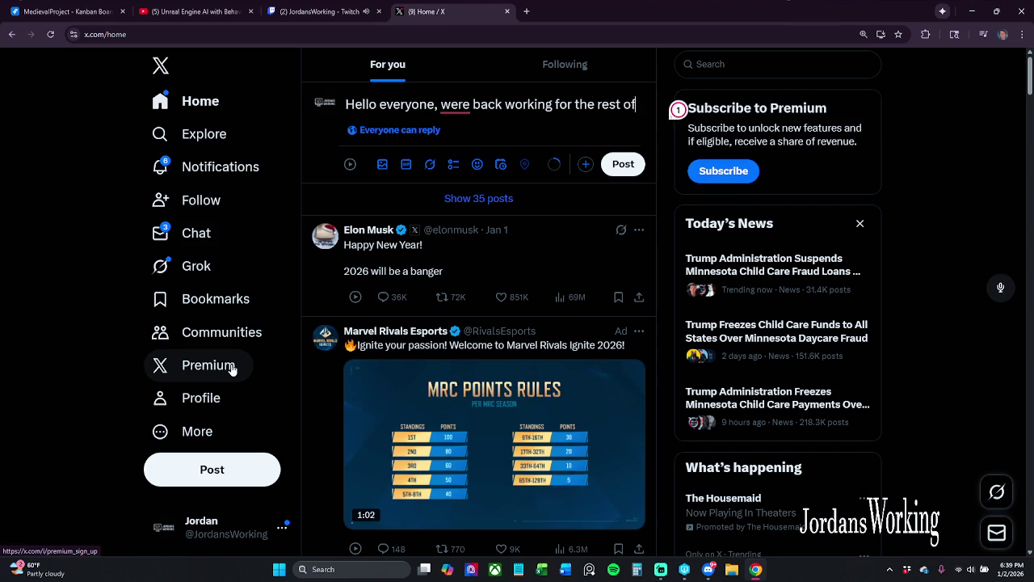
type(" the night!")
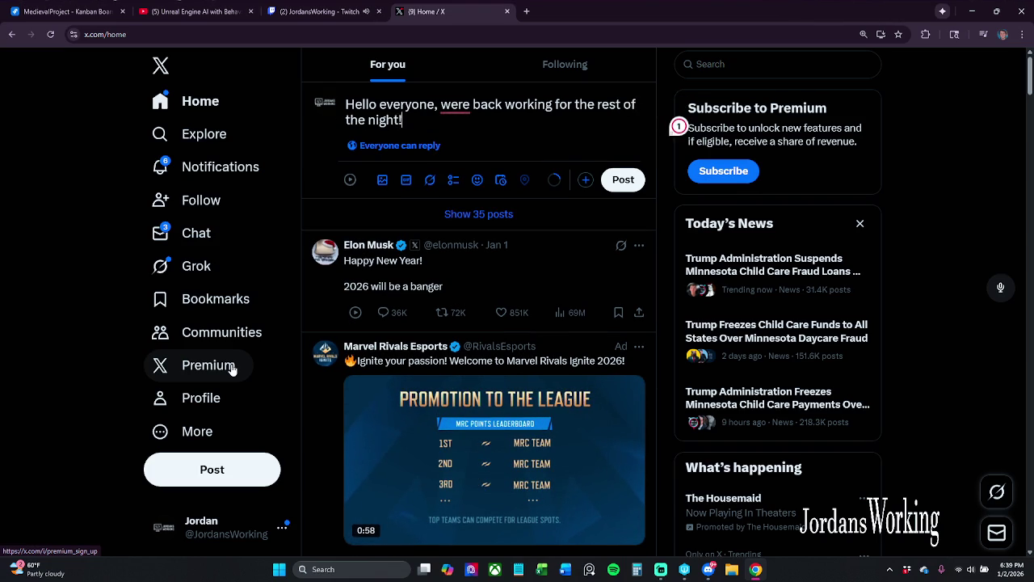
left_click(460, 106)
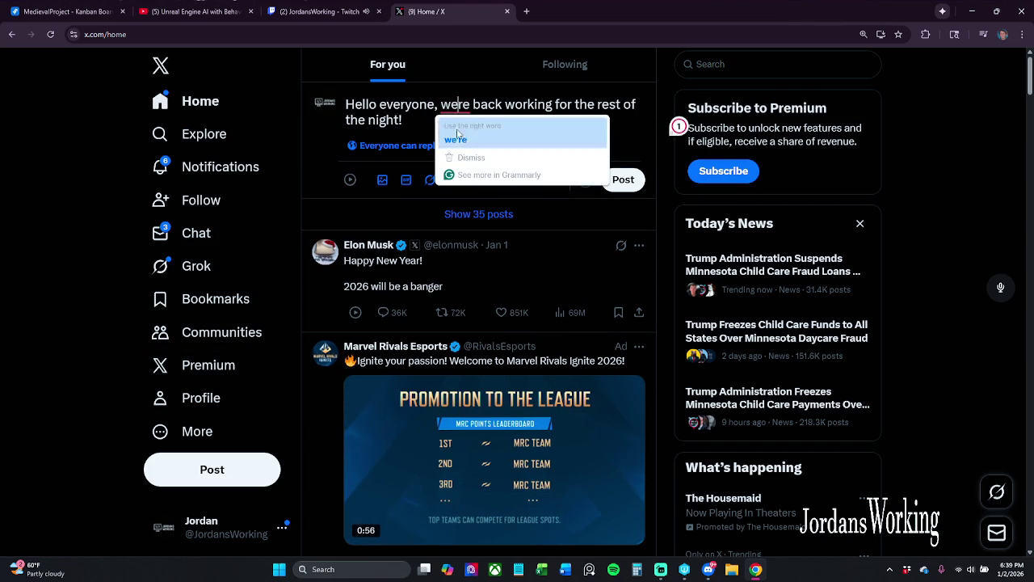
left_click(456, 140)
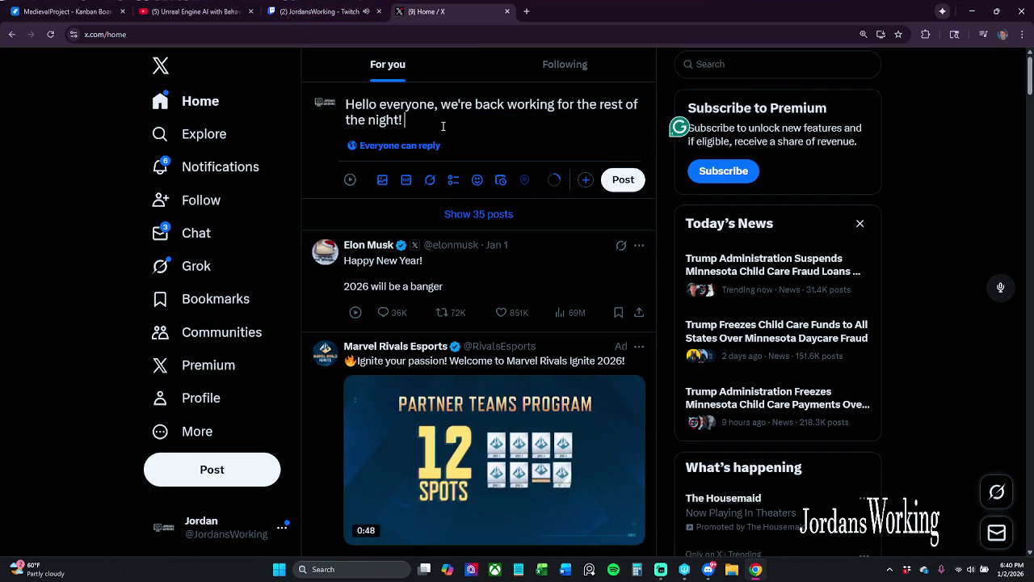
left_click(349, 13)
scroll(308, 378, "down", 2)
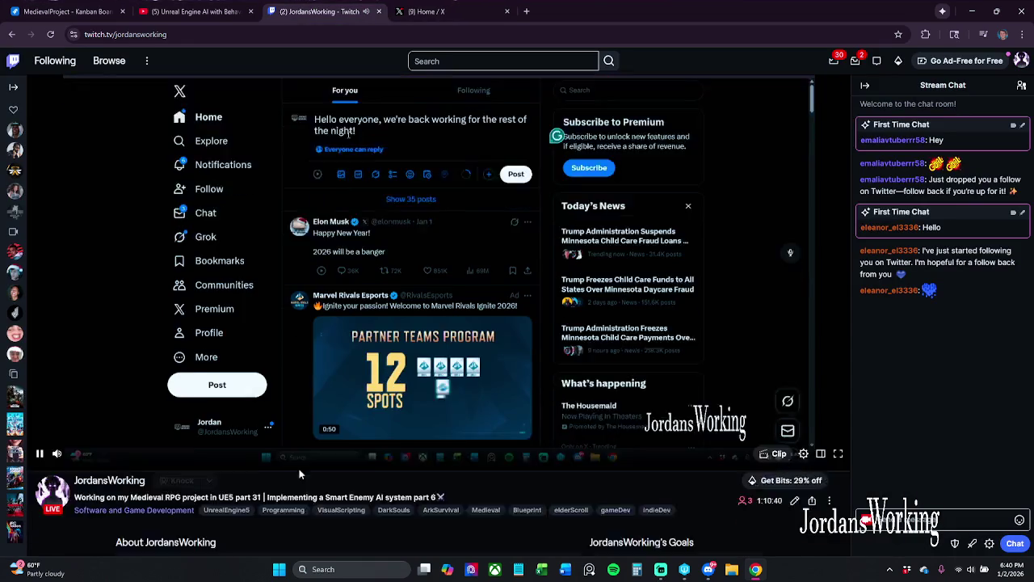
Copy 'Implementing a Smart Enemy AI system part 6' from the Twitch stream title.
left_click_drag(268, 420, 446, 421)
key("ctrl+c")
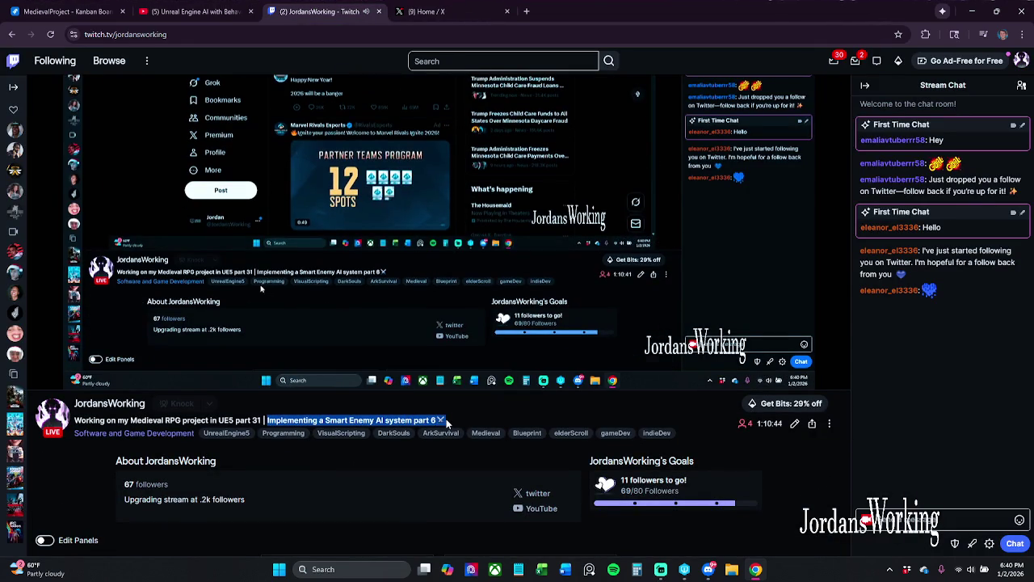
left_click(449, 7)
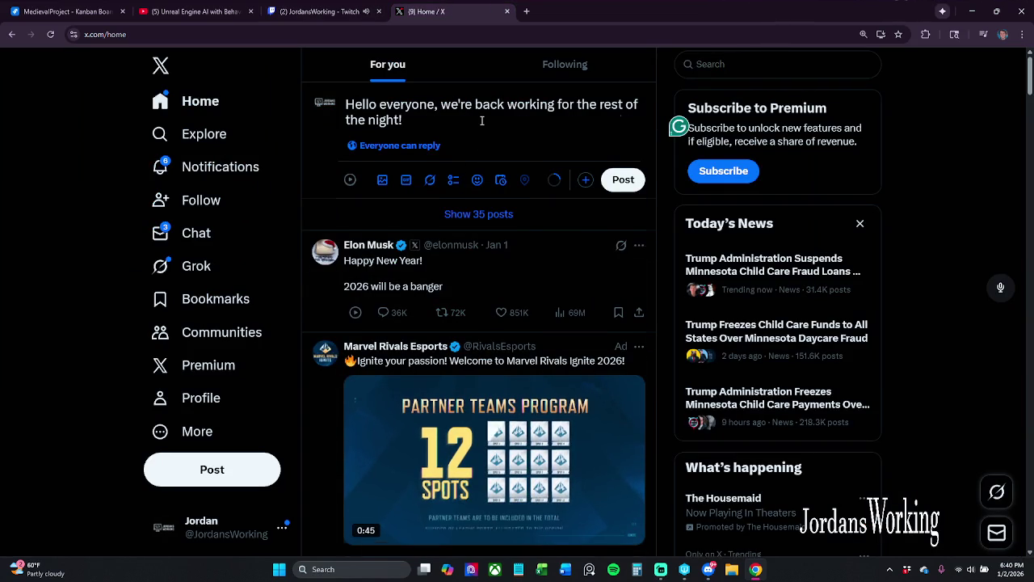
Paste the Smart Enemy AI title, then add the twitch.tv/jordansworking link on a new line.
key("ctrl+v")
key("Return")
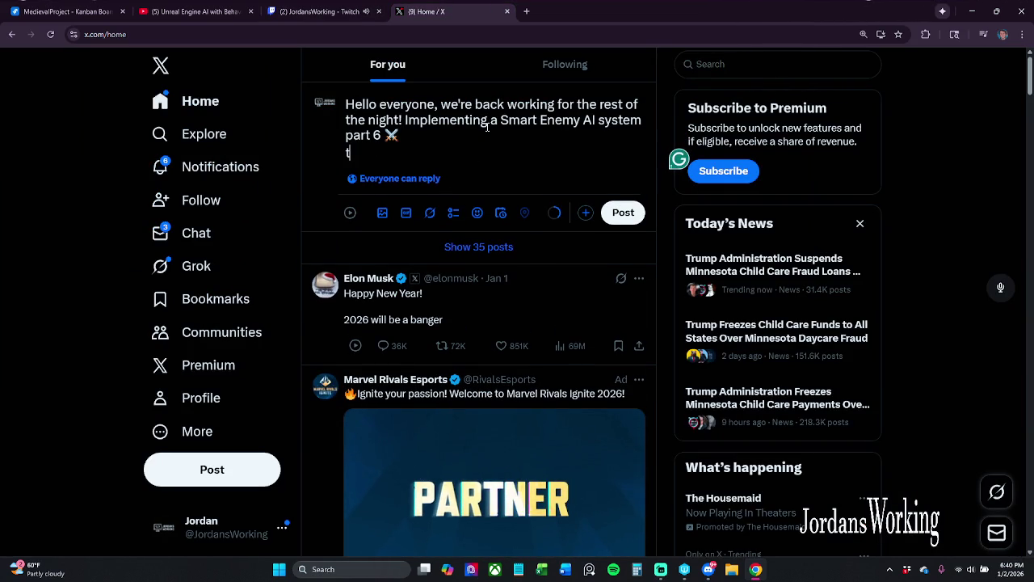
type("witch")
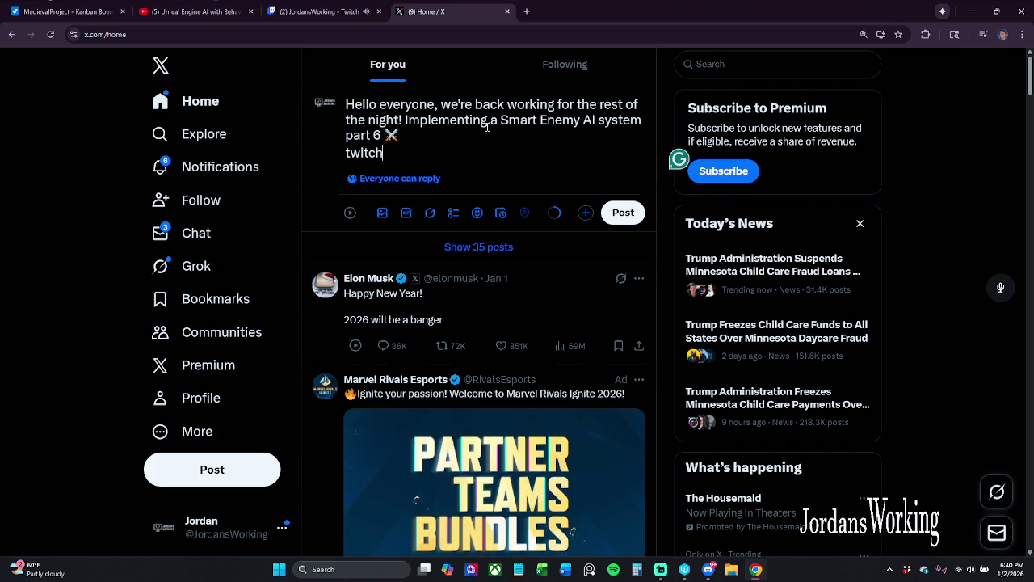
type(".tv")
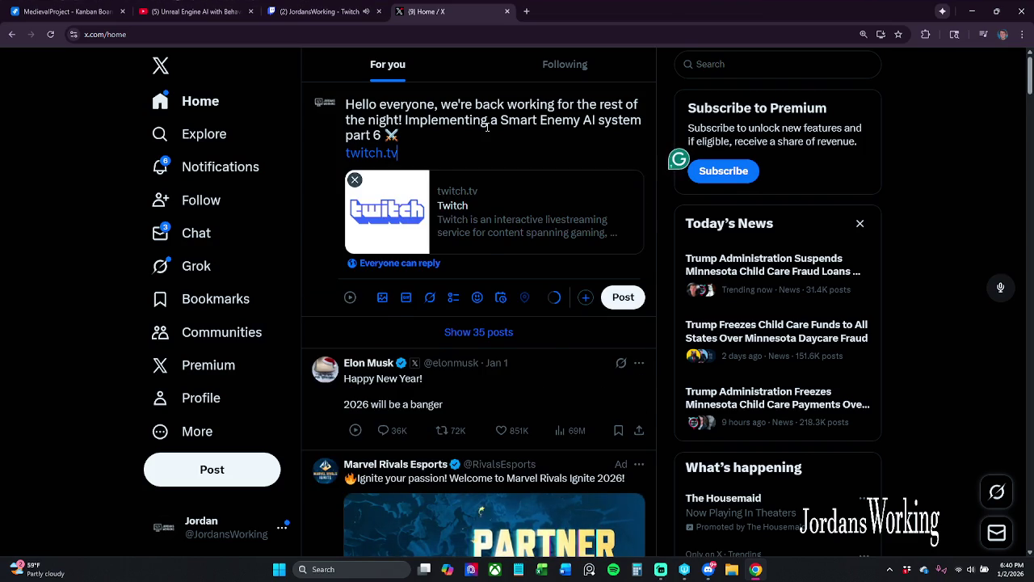
type("/jordansworking")
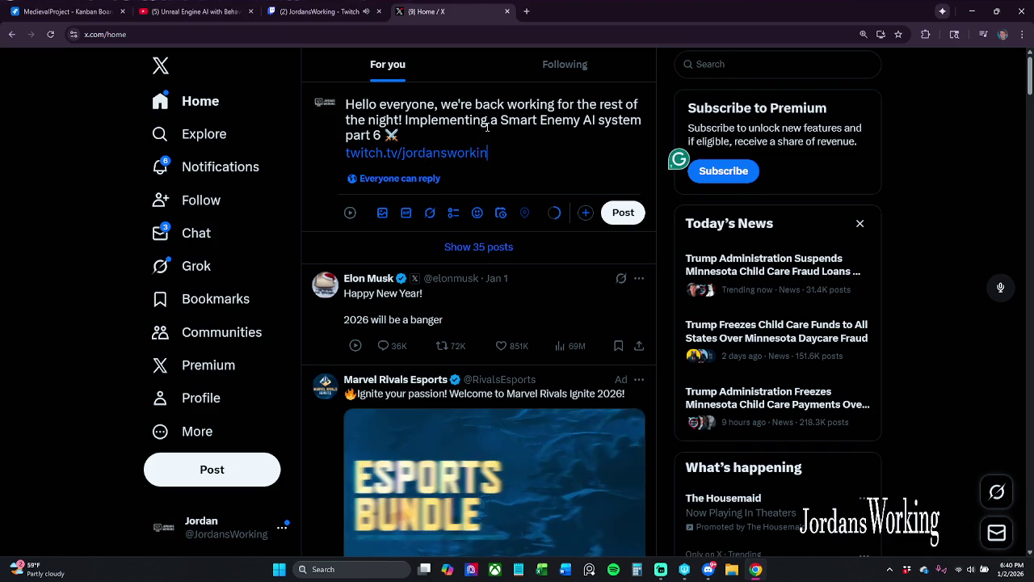
Verify the Twitch channel URL, publish the announcement post, and like it.
left_click(356, 6)
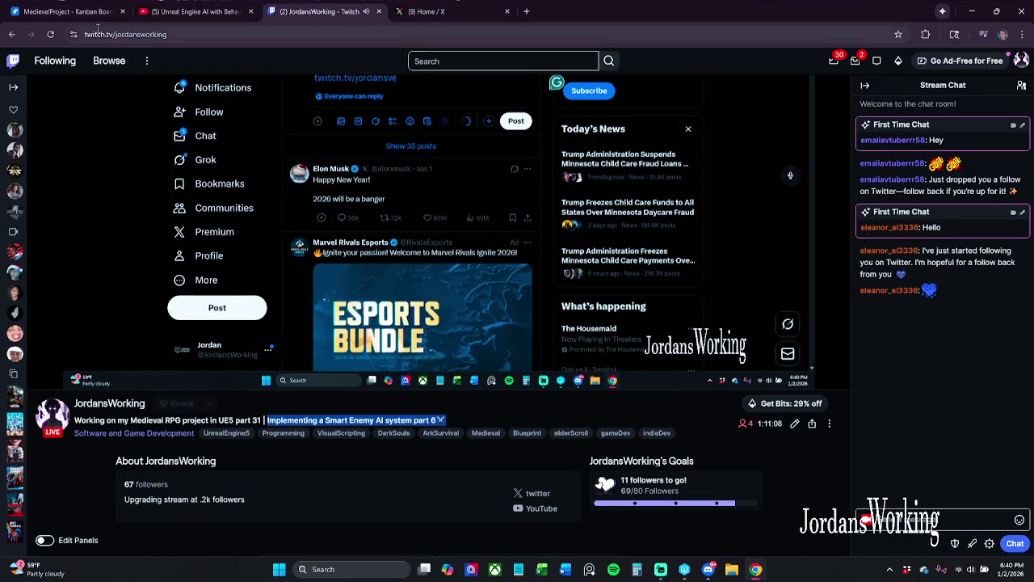
left_click(312, 36)
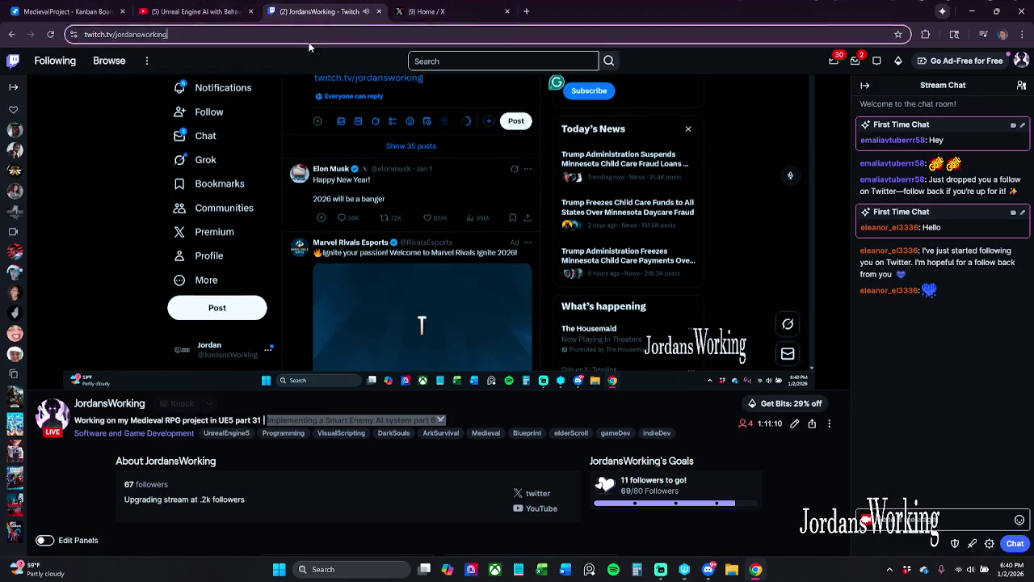
left_click(449, 8)
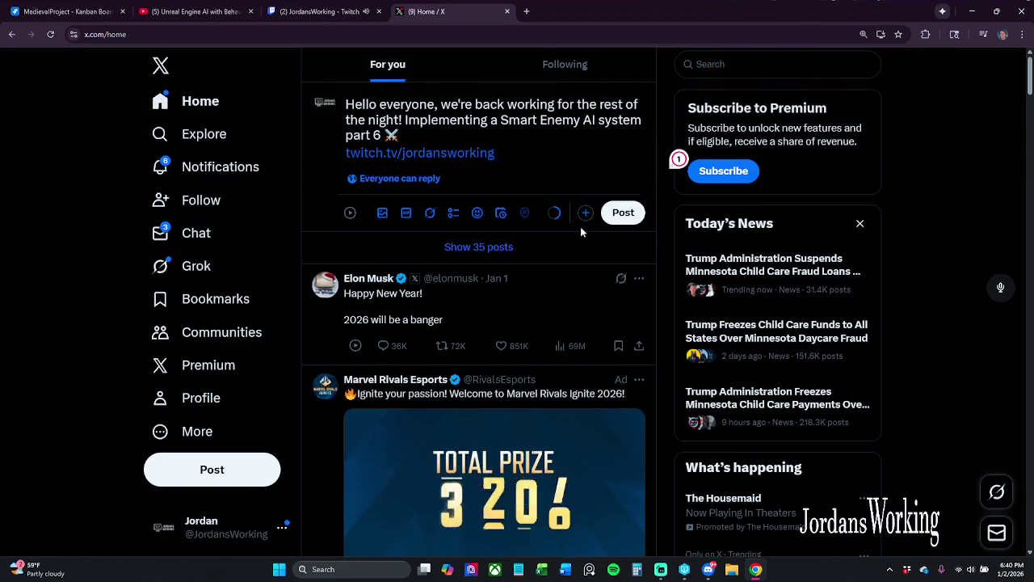
left_click(637, 218)
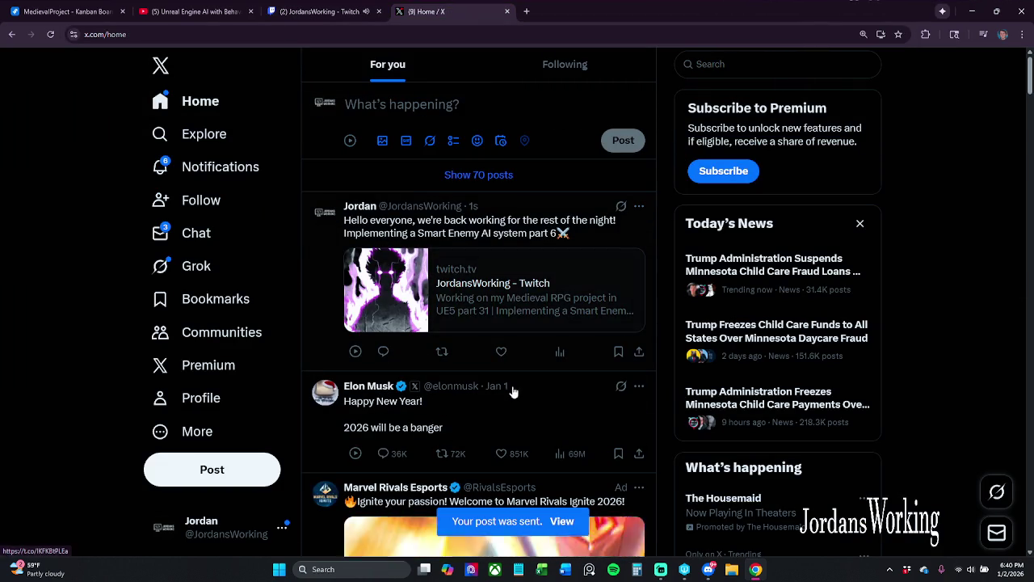
left_click(501, 358)
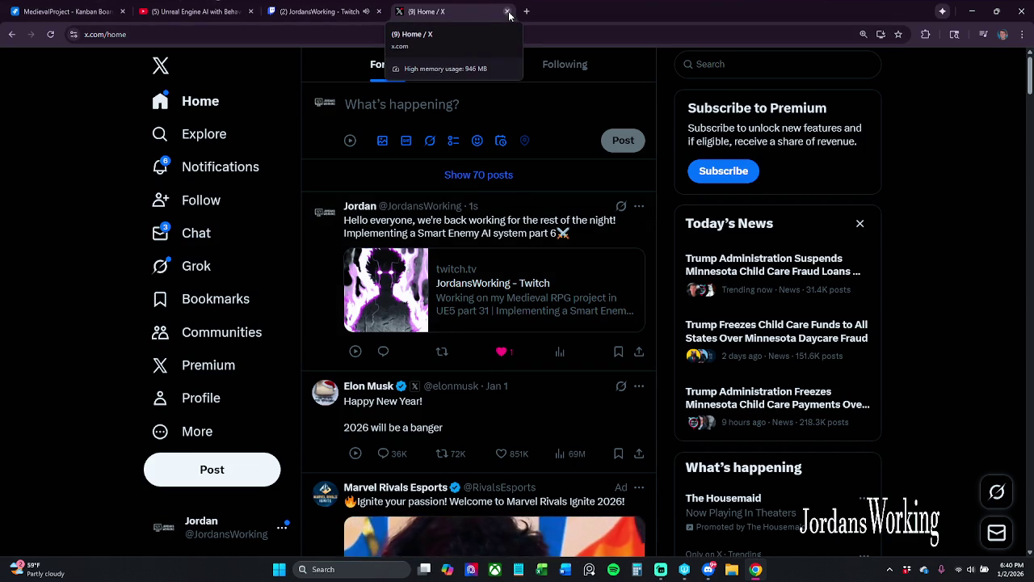
Confirm the Smart Enemy AI announcement shows on your X profile, then go to the YouTube tutorial.
left_click(442, 352)
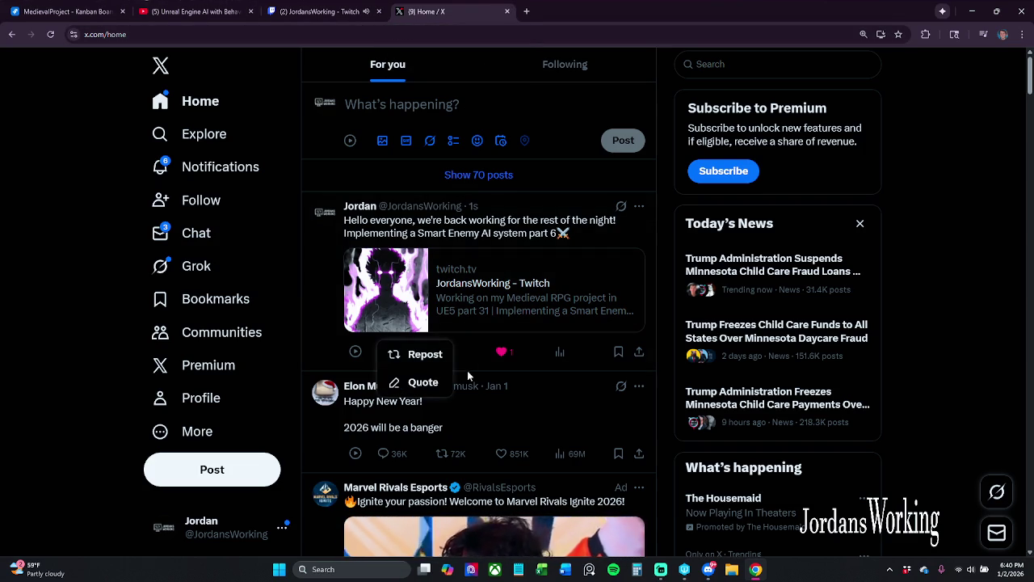
left_click(534, 380)
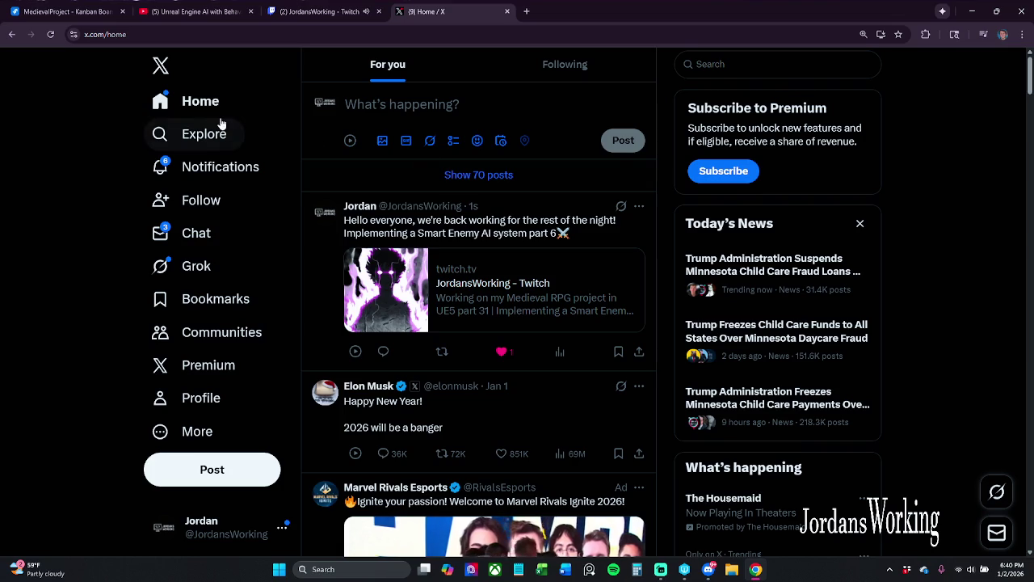
left_click(328, 107)
scroll(436, 230, "down", 6)
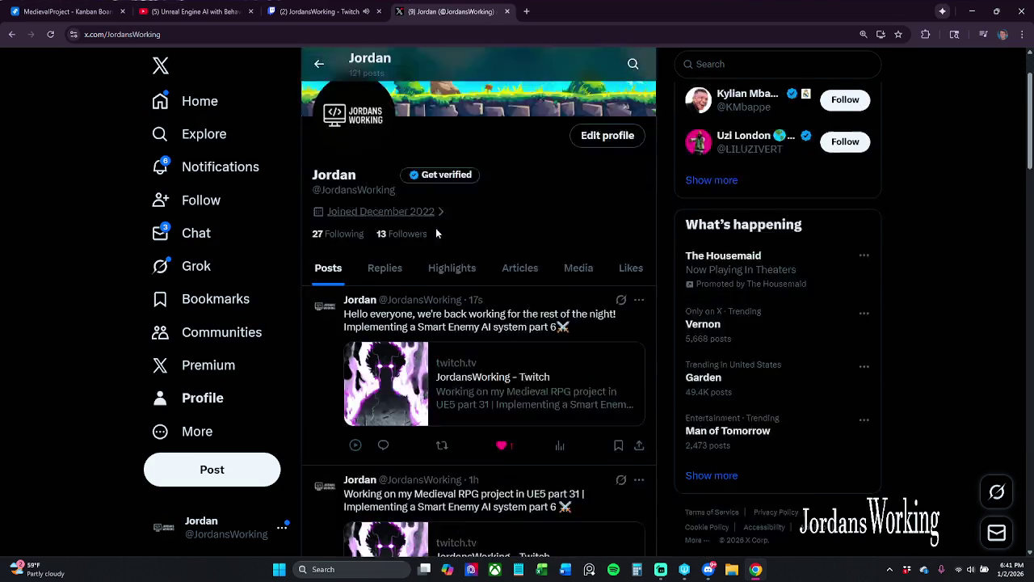
scroll(456, 243, "up", 3)
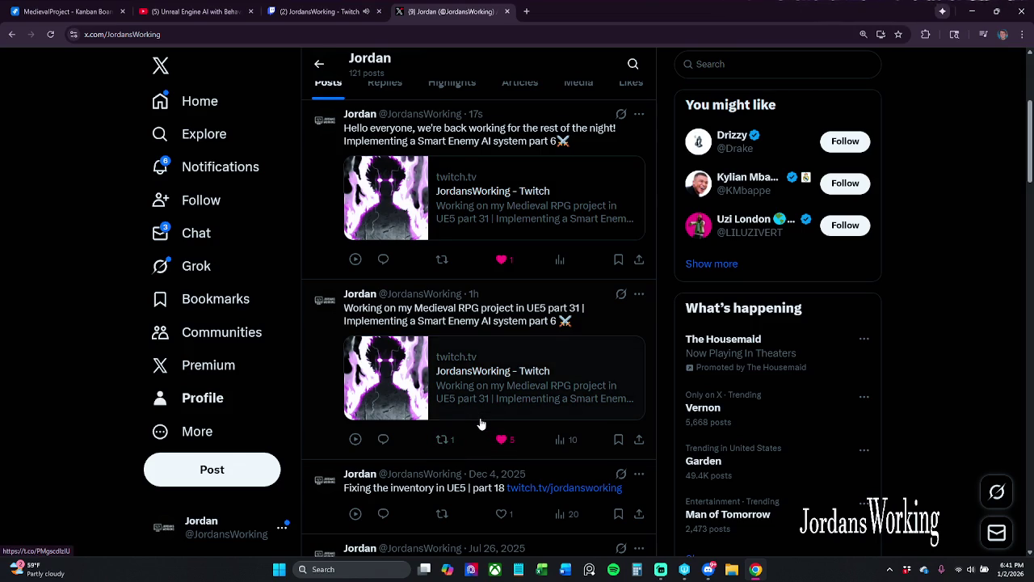
scroll(480, 424, "up", 3)
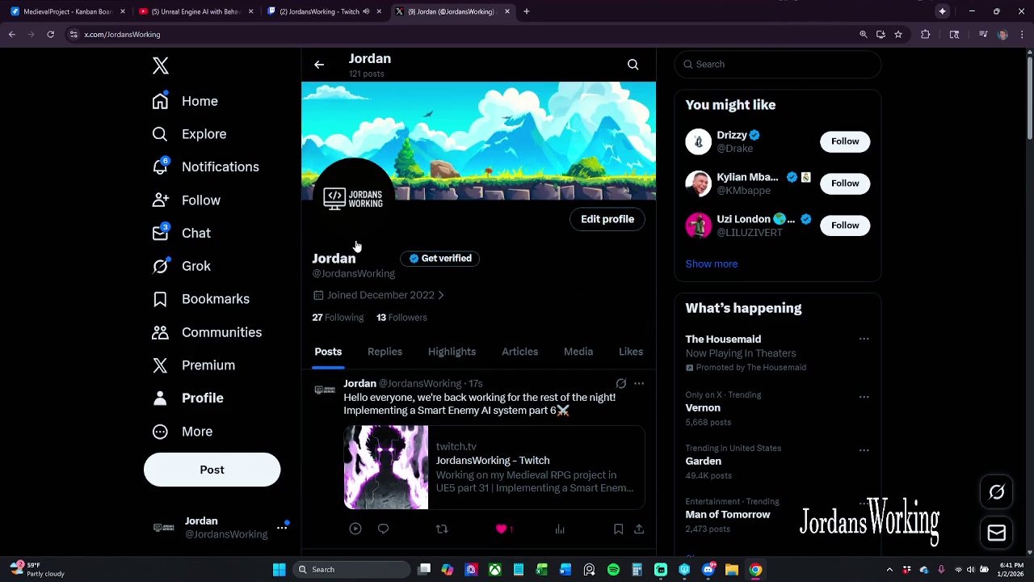
scroll(436, 389, "down", 3)
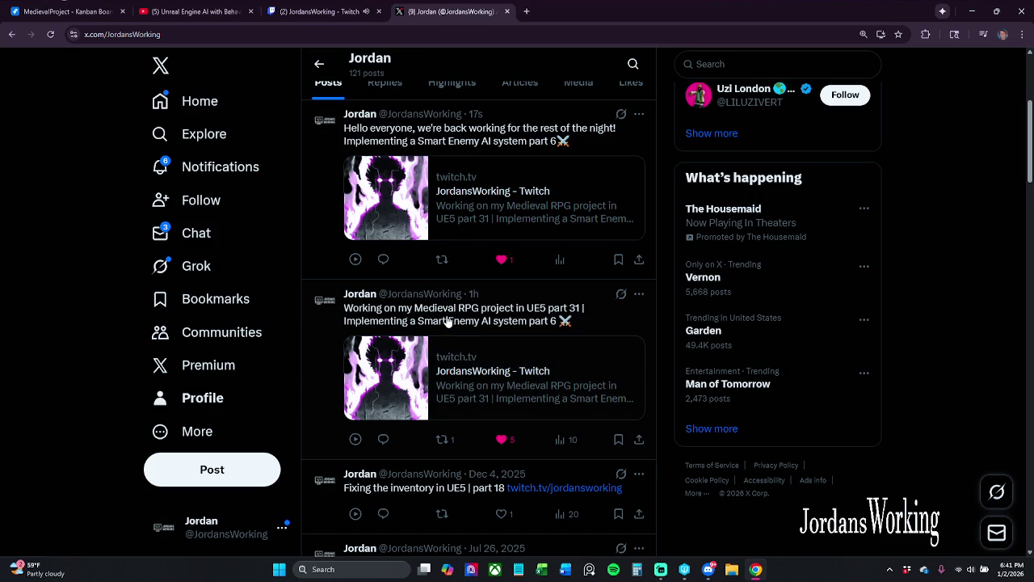
scroll(456, 313, "down", 2)
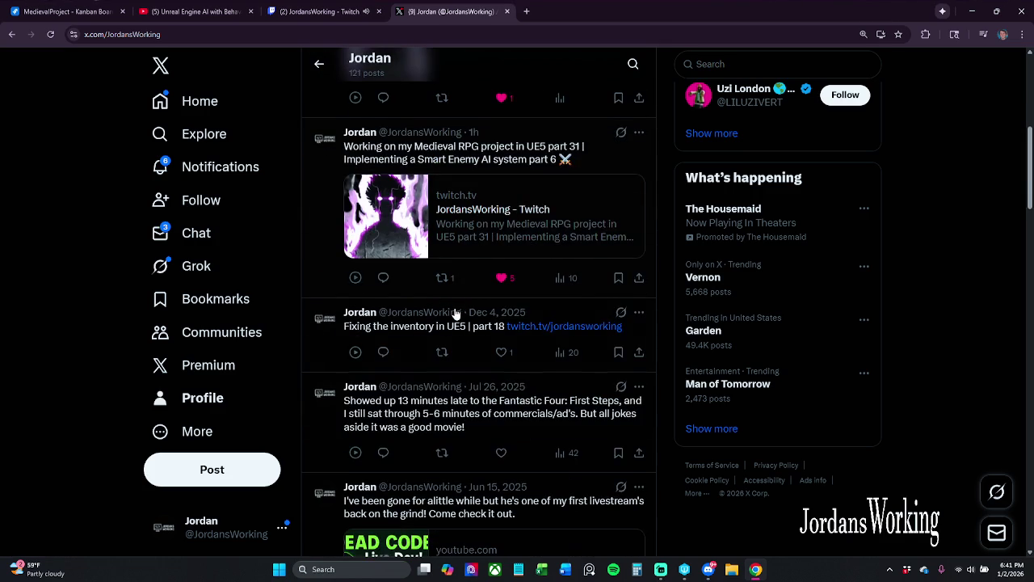
scroll(462, 351, "up", 5)
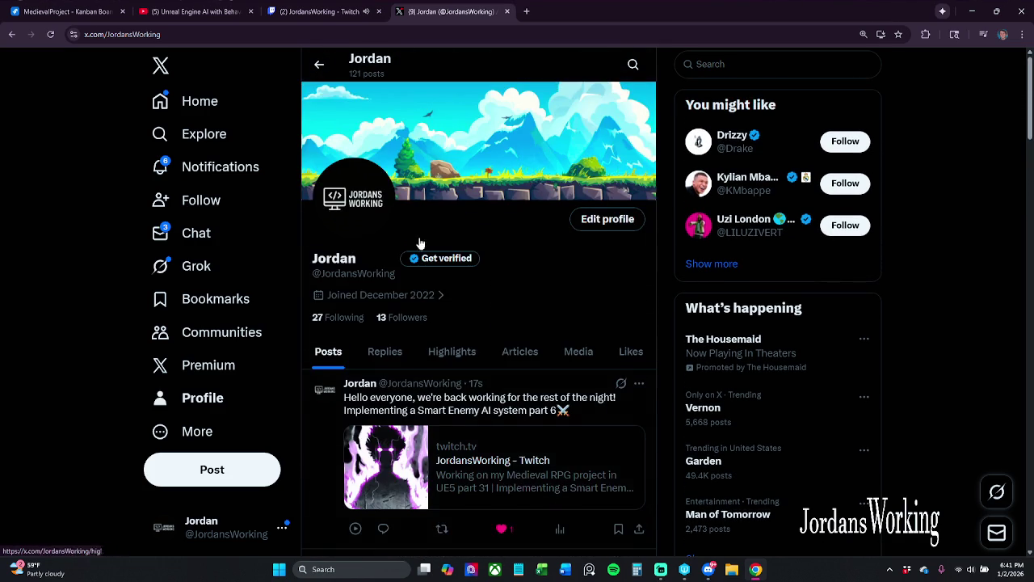
left_click(349, 7)
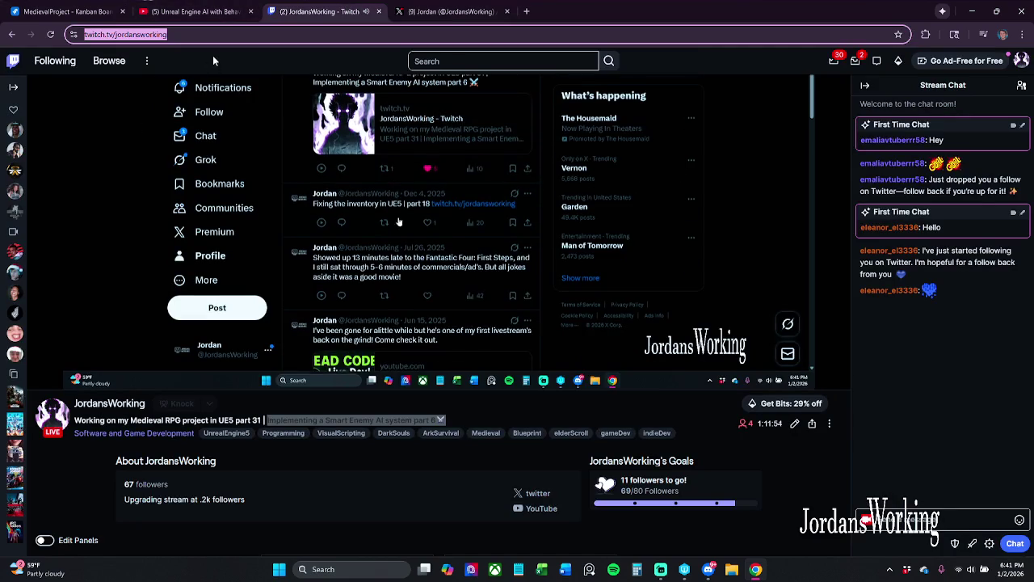
left_click(225, 13)
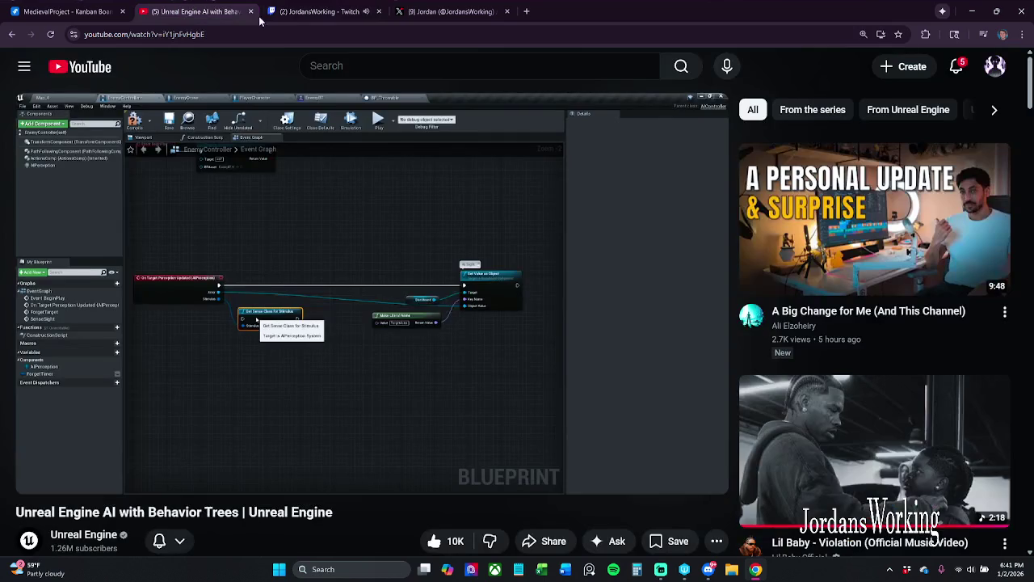
Close the X profile tab and return to the Unreal Engine AI with Behavior Trees video.
left_click(453, 11)
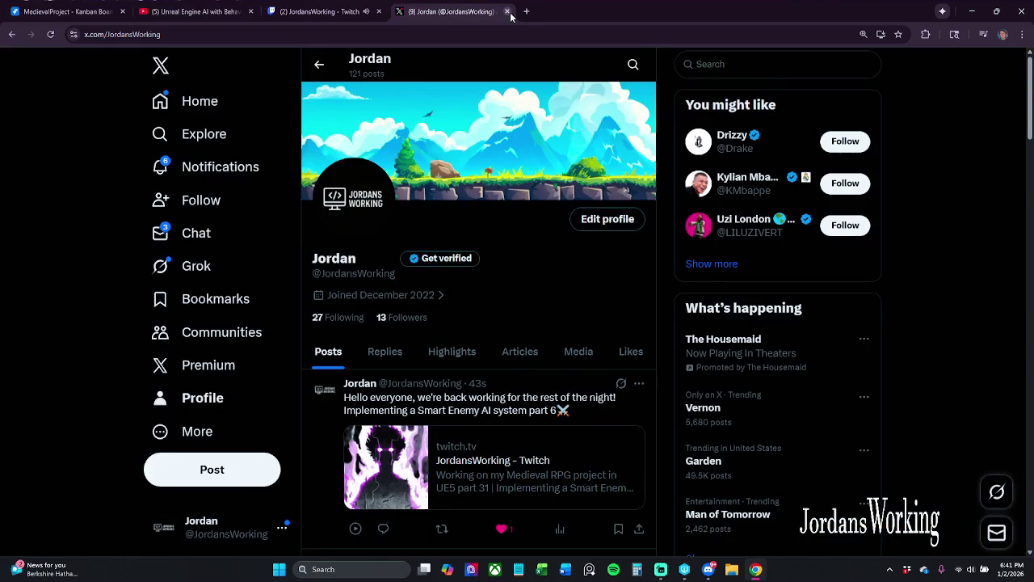
left_click(508, 12)
key("ctrl+shift+Tab")
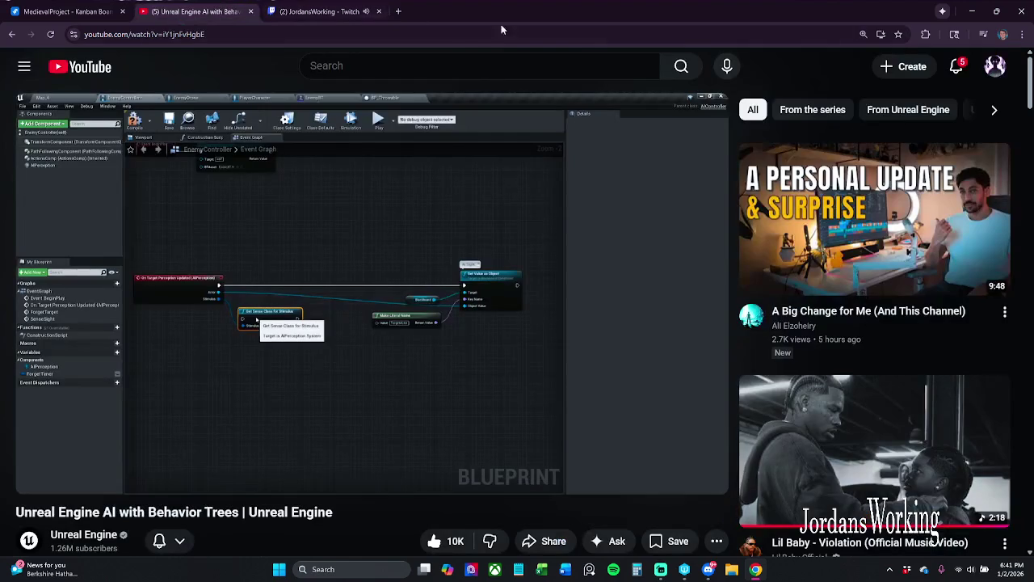
Toggle the tutorial video full screen on and off, then switch to another virtual desktop.
mouse_move(797, 168)
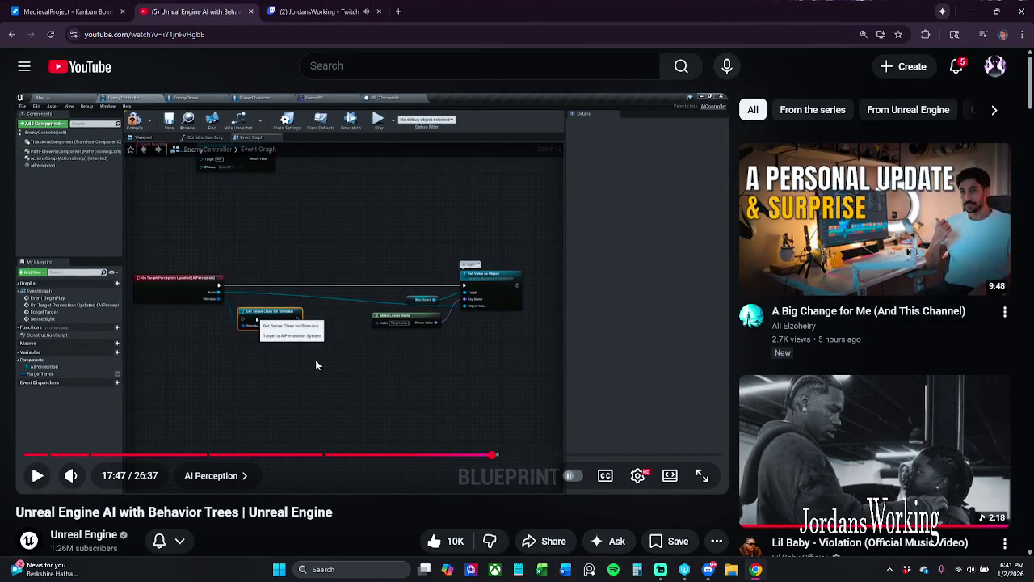
left_click(702, 475)
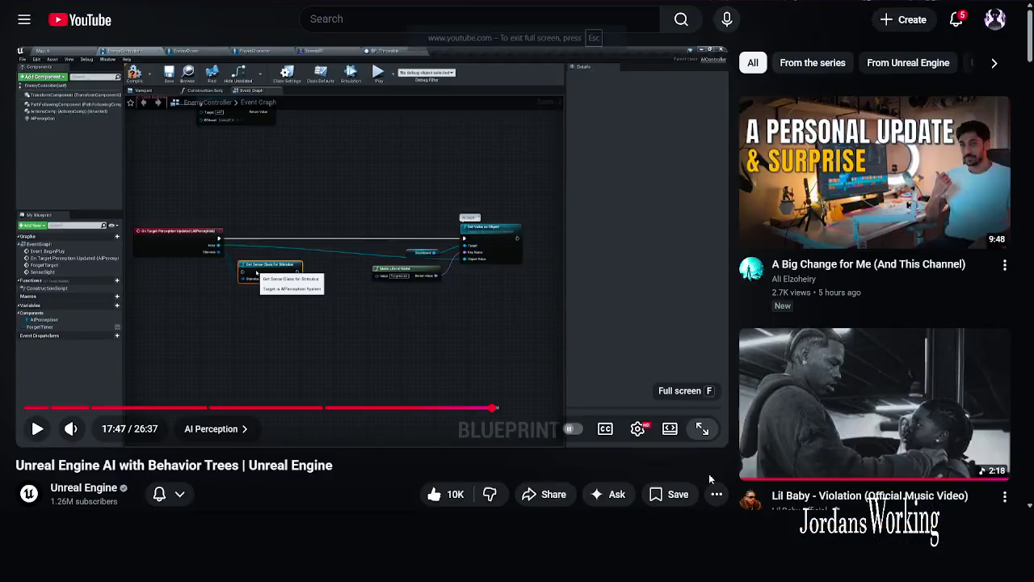
key("Escape")
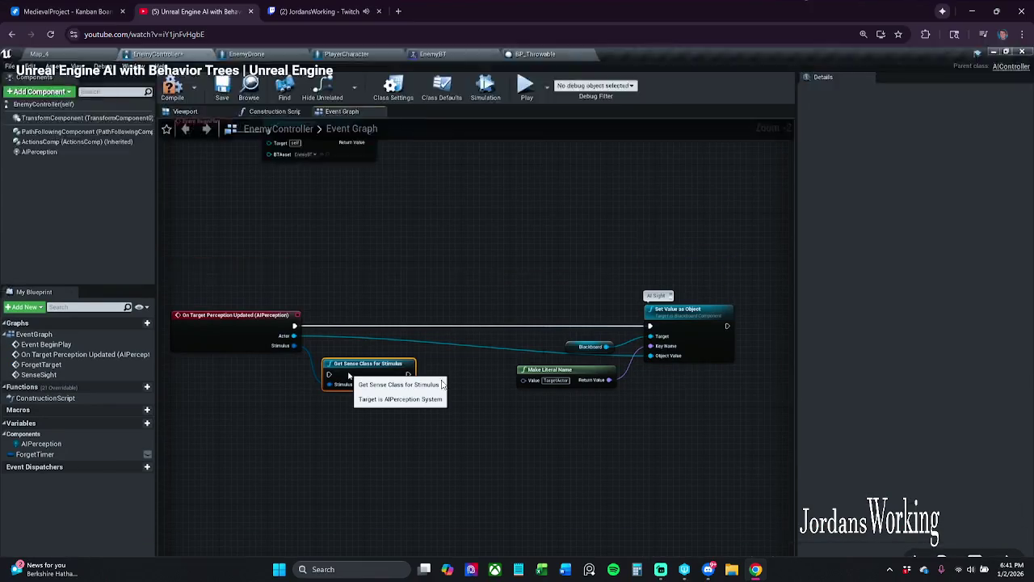
key("ctrl+super+Right")
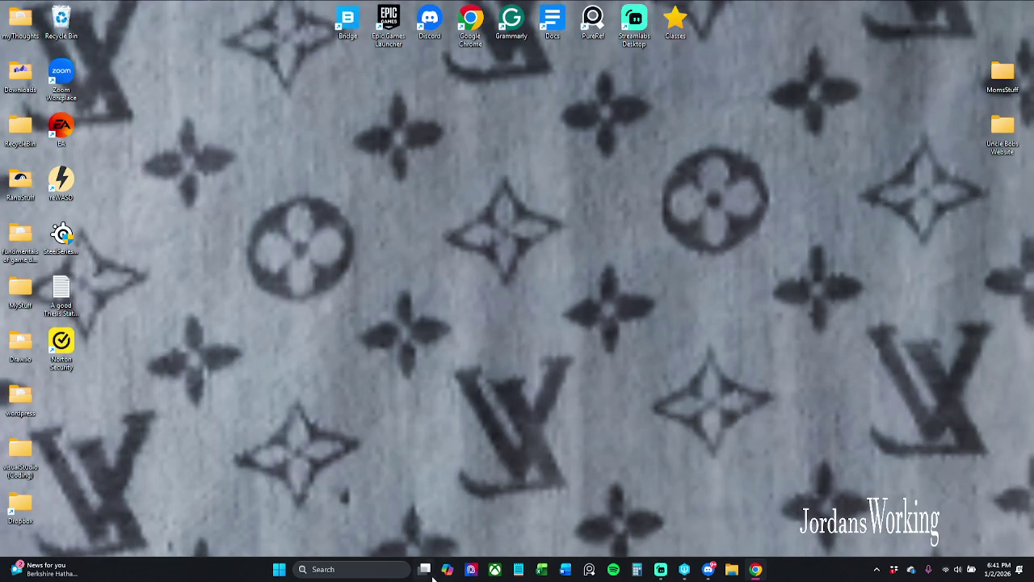
Restore the Unreal Editor window from the taskbar, showing MedievalProject with BP_Arrow's Event Graph.
left_click(680, 574)
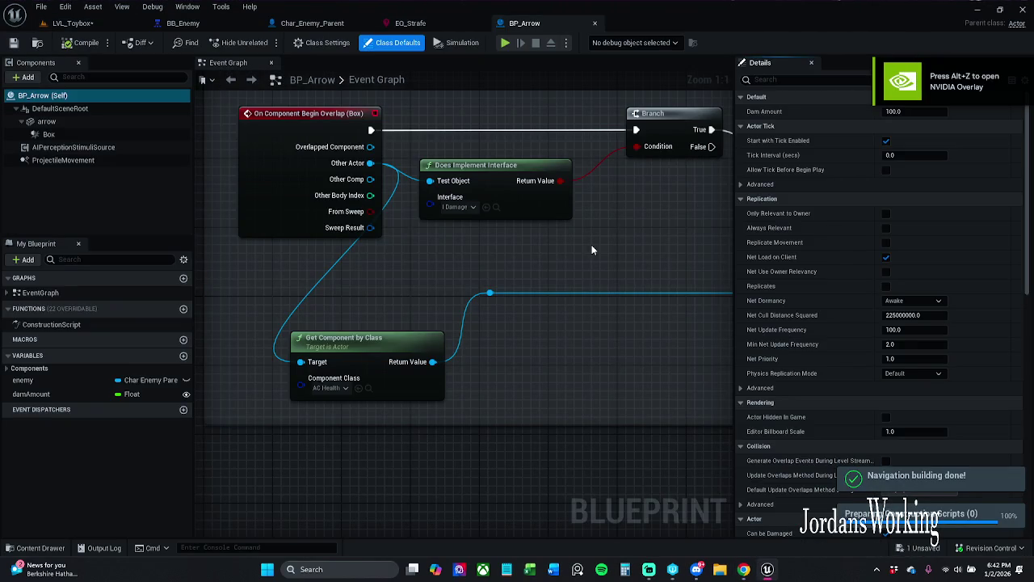
Switch to the LVL_Toybox level tab to see the green navigation mesh on the floor.
left_click(66, 22)
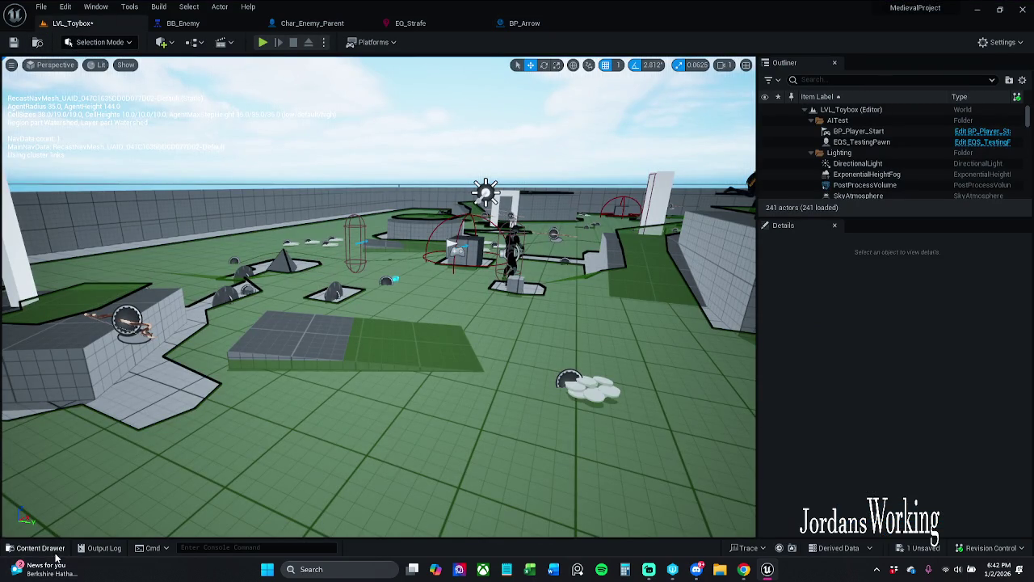